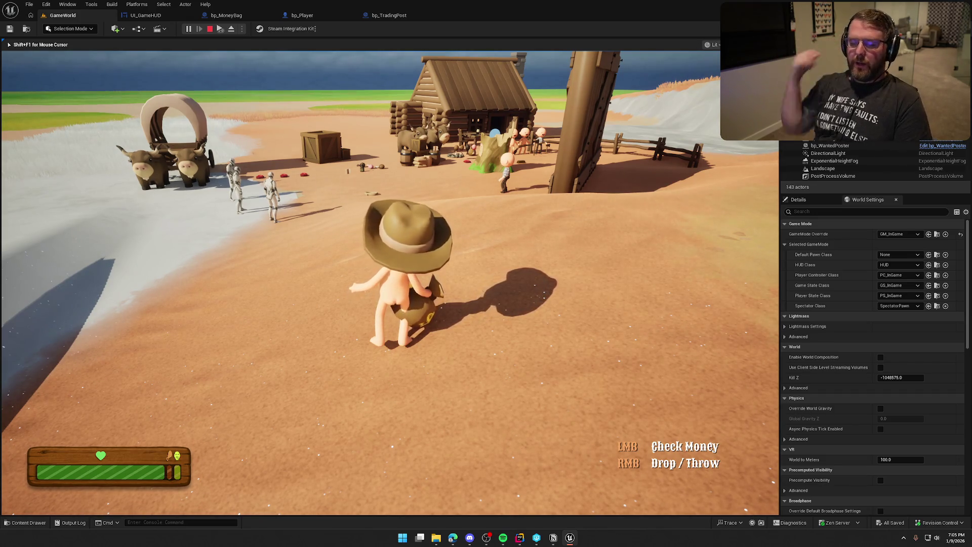
End the play-test and return to the bp_MoneyBag blueprint's EventGraph.
{"action": "key", "text": "Escape"}
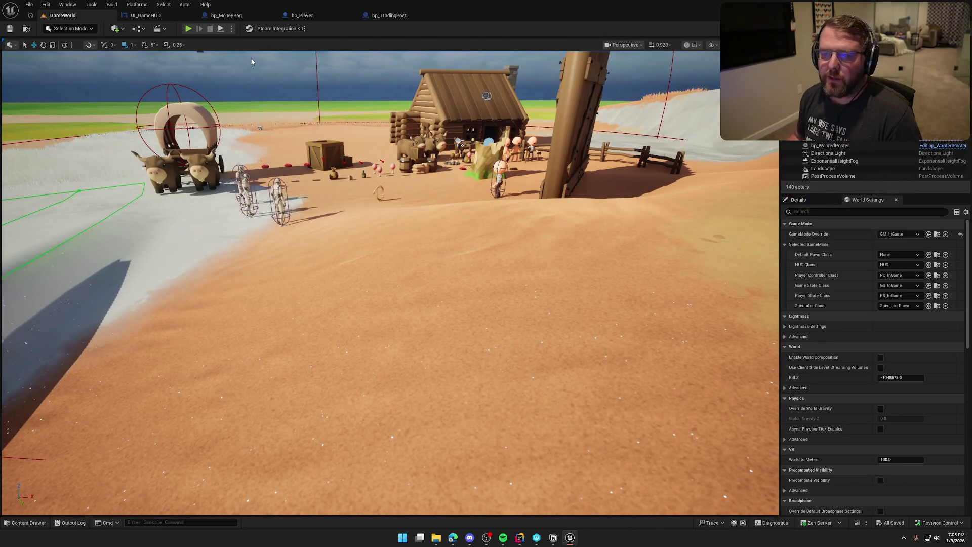
{"action": "left_click", "coordinate": [227, 15]}
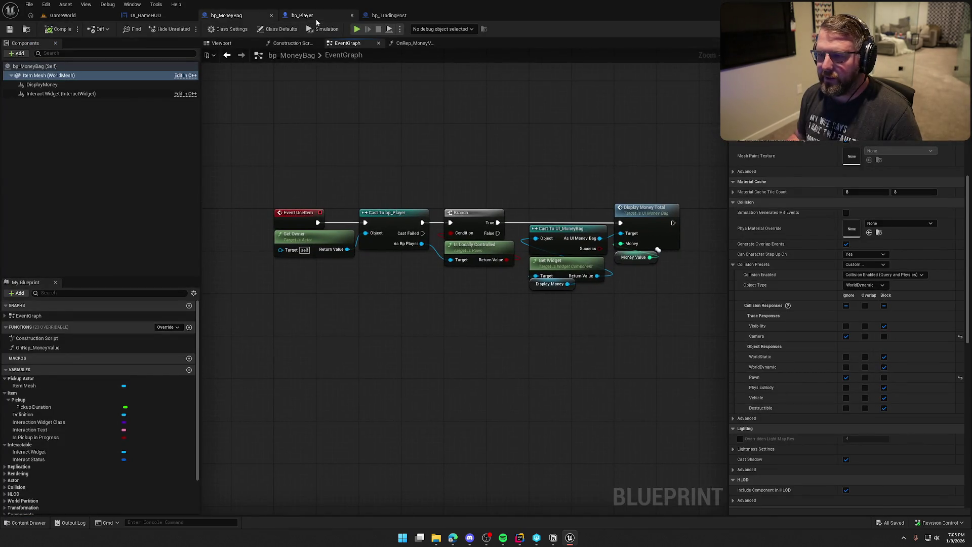
In bp_TradingPost, move Get Display Name and Print String up beside the cast node.
{"action": "left_click", "coordinate": [302, 15]}
{"action": "left_click", "coordinate": [398, 15]}
{"action": "left_click_drag", "start_coordinate": [576, 250], "coordinate": [627, 319]}
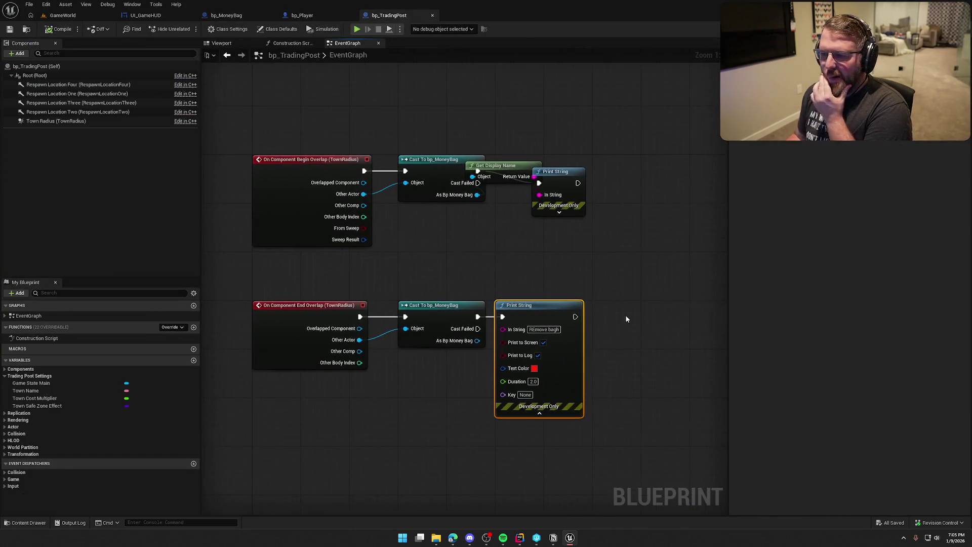
{"action": "mouse_move", "coordinate": [514, 147]}
{"action": "left_mouse_down"}
{"action": "mouse_move", "coordinate": [585, 195]}
{"action": "mouse_move", "coordinate": [630, 162]}
{"action": "left_mouse_up"}
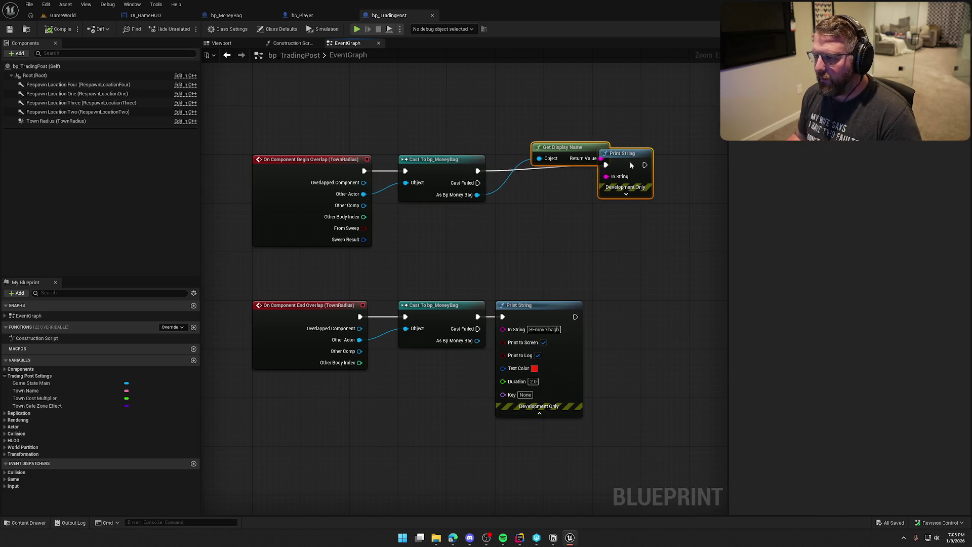
{"action": "left_click", "coordinate": [615, 114]}
{"action": "left_click_drag", "start_coordinate": [593, 120], "coordinate": [571, 124]}
{"action": "left_click_drag", "start_coordinate": [506, 227], "coordinate": [499, 227]}
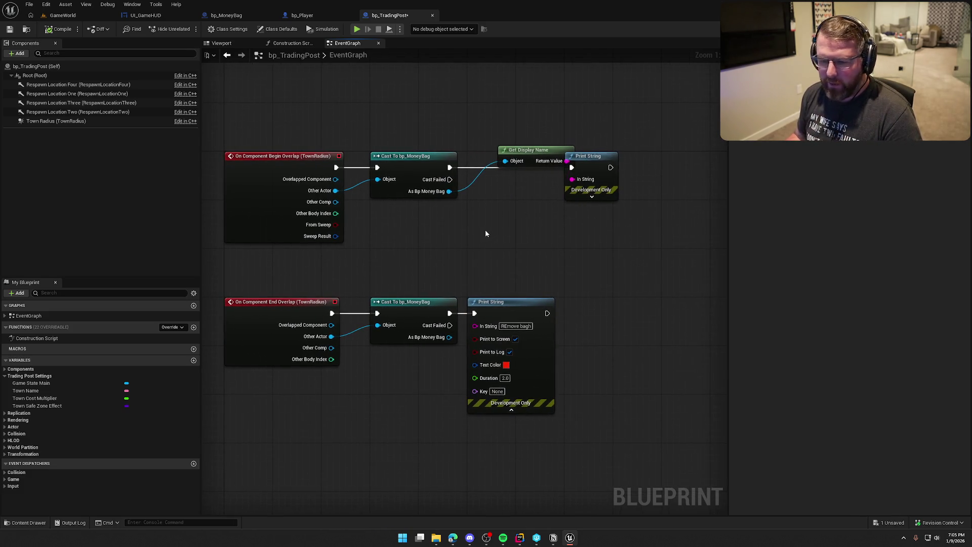
{"action": "left_click", "coordinate": [194, 360]}
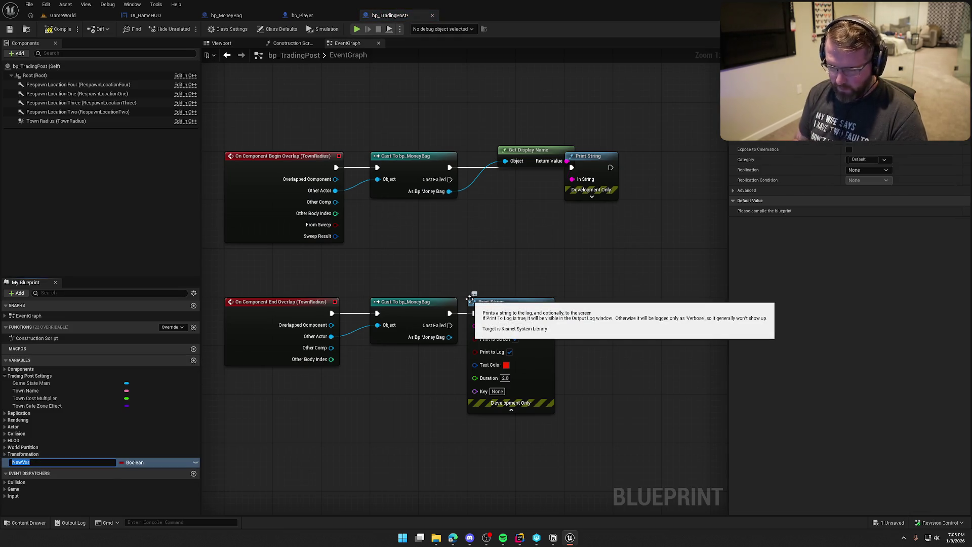
Name the new variable MoneyBags and type it as a Bp Money Bag object reference.
{"action": "type", "text": "Money"}
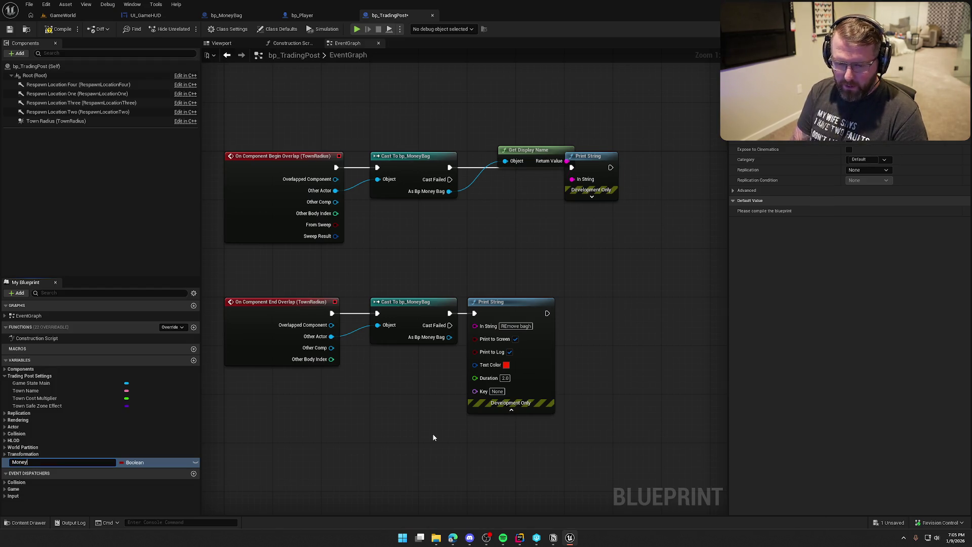
{"action": "type", "text": "Bags"}
{"action": "key", "text": "Return"}
{"action": "left_click", "coordinate": [122, 462]}
{"action": "type", "text": "bp"}
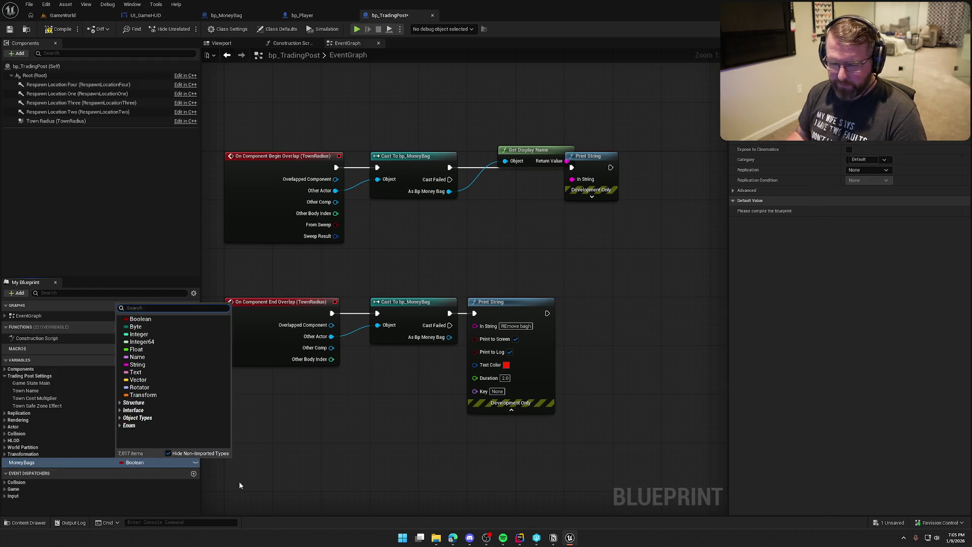
{"action": "type", "text": " money"}
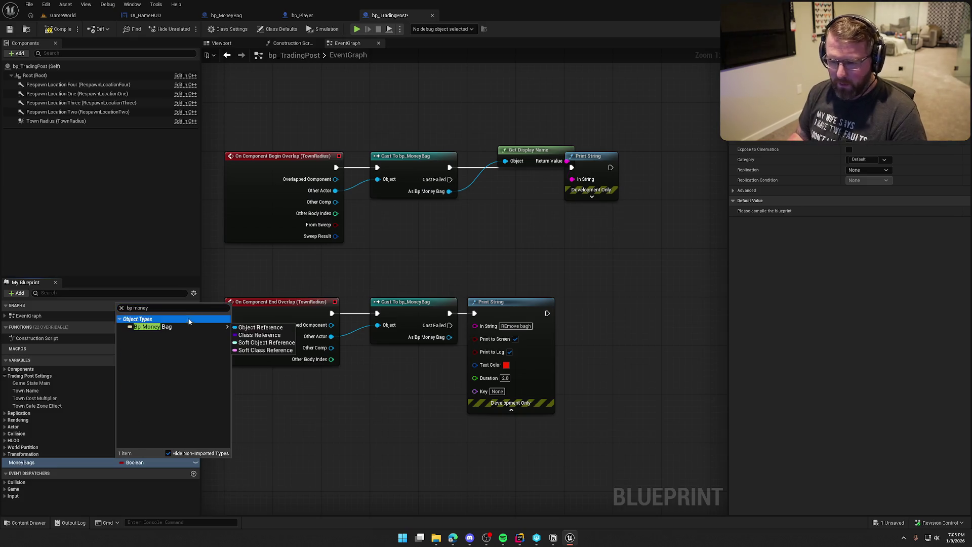
{"action": "left_click", "coordinate": [260, 328]}
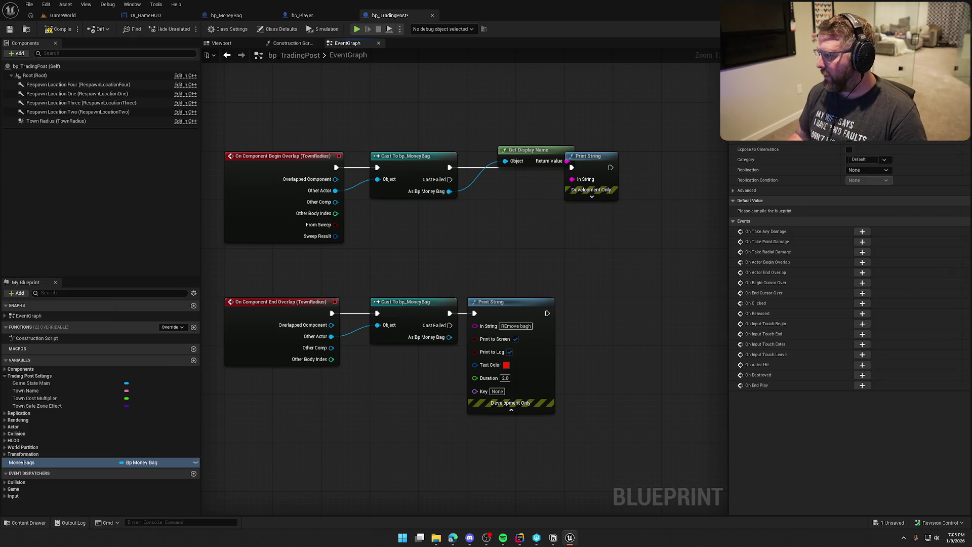
Make MoneyBags replicated and shift the cast, name and print nodes right.
{"action": "left_click", "coordinate": [868, 160]}
{"action": "left_click", "coordinate": [868, 176]}
{"action": "left_click_drag", "start_coordinate": [327, 109], "coordinate": [611, 343]}
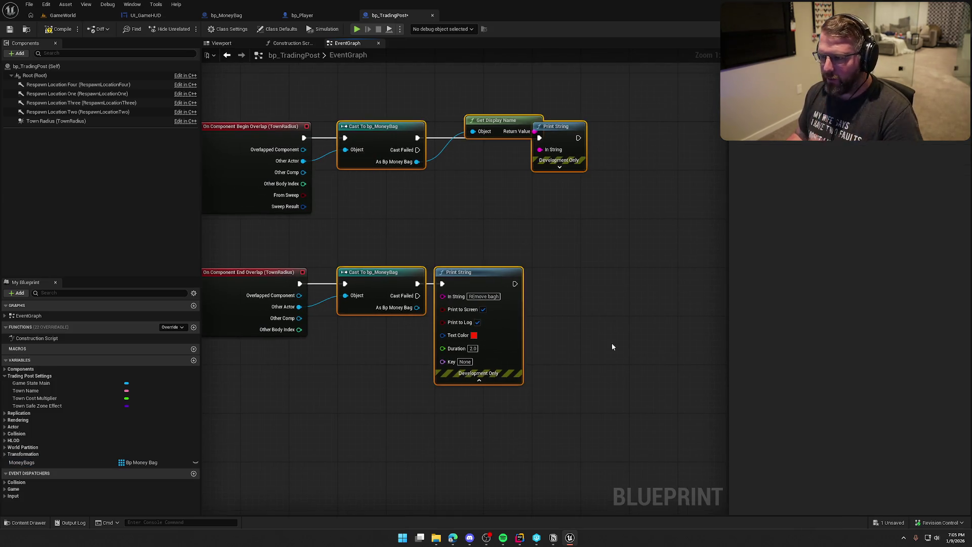
{"action": "mouse_move", "coordinate": [382, 132]}
{"action": "left_mouse_down"}
{"action": "mouse_move", "coordinate": [531, 130]}
{"action": "mouse_move", "coordinate": [521, 130]}
{"action": "left_mouse_up"}
{"action": "left_click", "coordinate": [430, 193]}
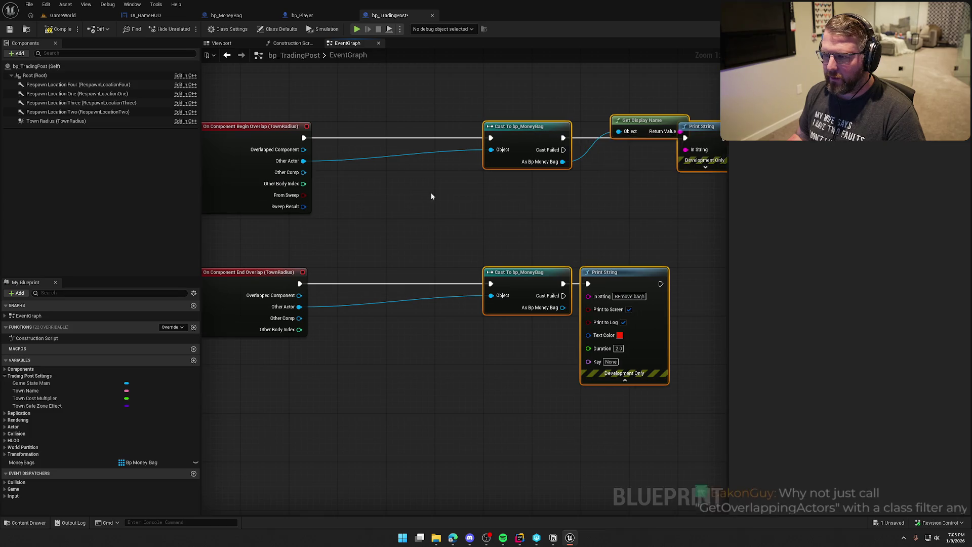
Add a Switch Has Authority node between TownRadius Begin Overlap and the cast.
{"action": "right_click", "coordinate": [409, 180]}
{"action": "type", "text": "h"}
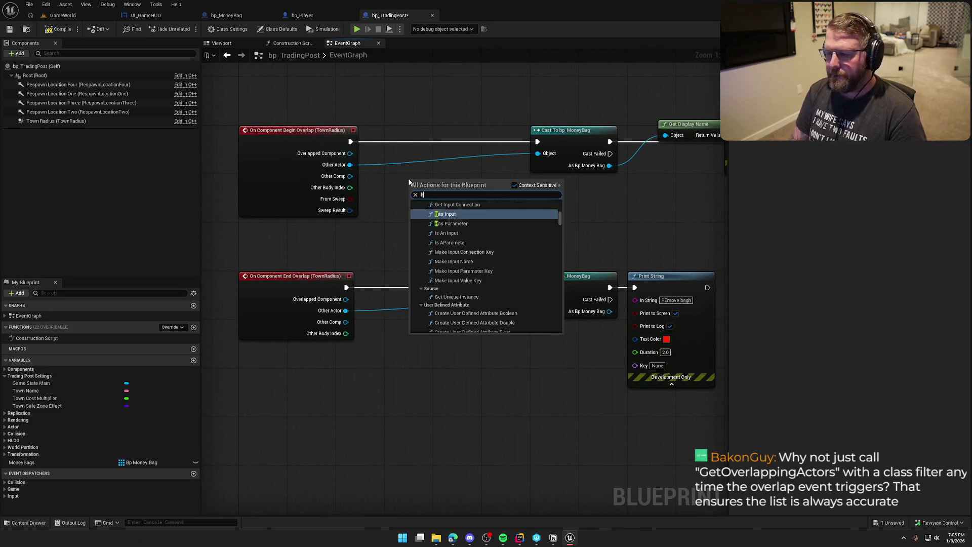
{"action": "type", "text": "as au"}
{"action": "key", "text": "Down"}
{"action": "key", "text": "Return"}
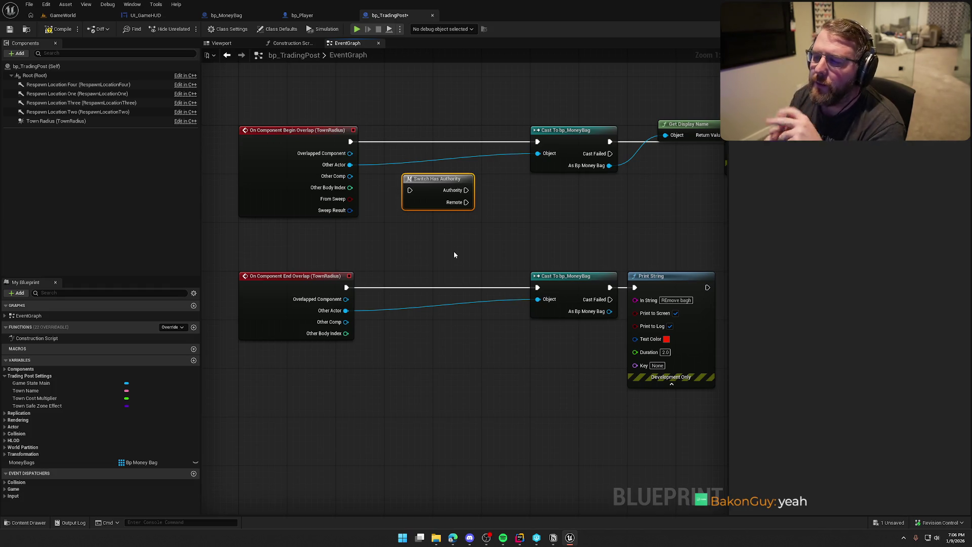
{"action": "mouse_move", "coordinate": [410, 190]}
{"action": "left_mouse_down"}
{"action": "mouse_move", "coordinate": [351, 141]}
{"action": "mouse_move", "coordinate": [406, 137]}
{"action": "left_mouse_up"}
Place Switch Has Authority beside Begin Overlap and add Get Overlapping Actors on Town Radius.
{"action": "left_click_drag", "start_coordinate": [418, 188], "coordinate": [392, 187]}
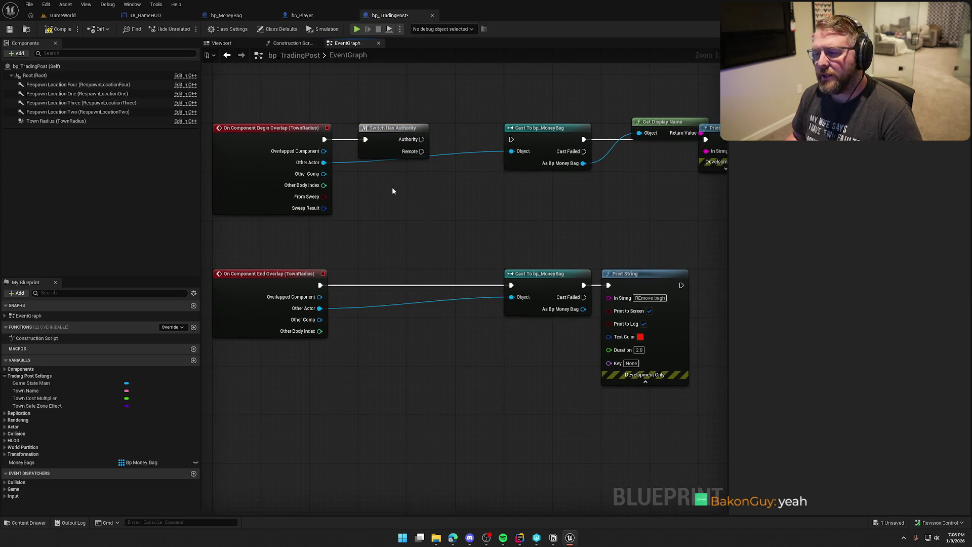
{"action": "right_click", "coordinate": [469, 181]}
{"action": "type", "text": "get overla"}
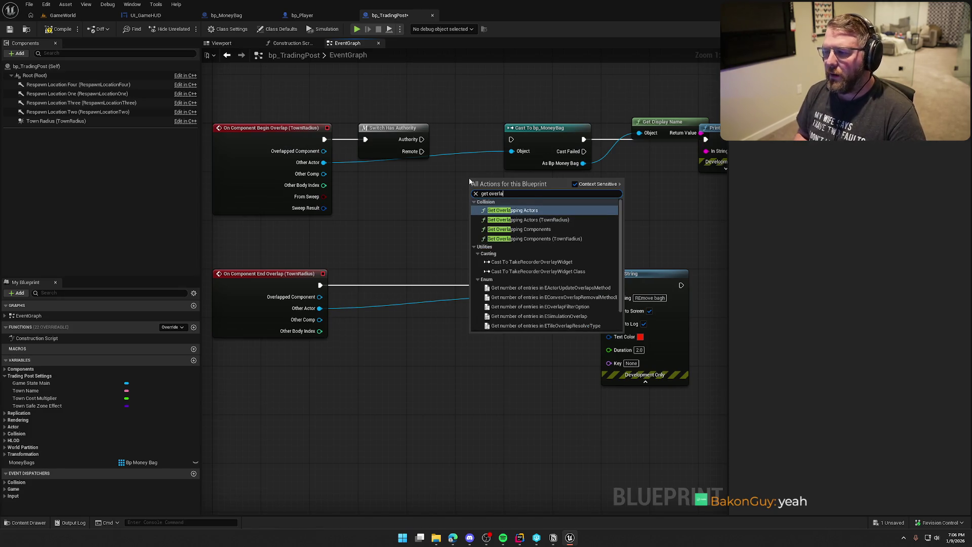
{"action": "key", "text": "Down"}
{"action": "key", "text": "Return"}
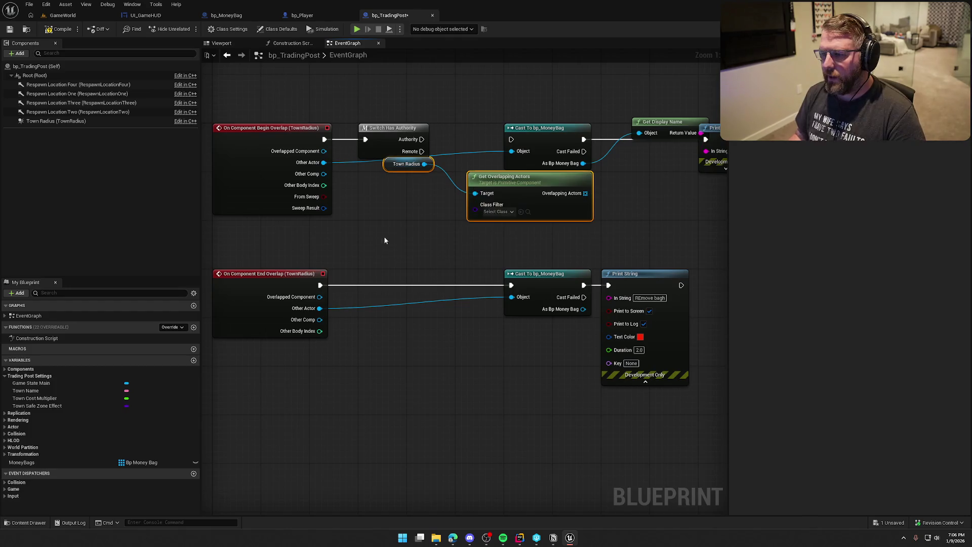
{"action": "left_click_drag", "start_coordinate": [486, 178], "coordinate": [462, 196]}
Set the overlap query's Class Filter to Bp Money Bag and arrange its nodes.
{"action": "left_click", "coordinate": [474, 230]}
{"action": "type", "text": "monde"}
{"action": "key", "text": "BackSpace"}
{"action": "key", "text": "BackSpace"}
{"action": "type", "text": "ey"}
{"action": "key", "text": "Return"}
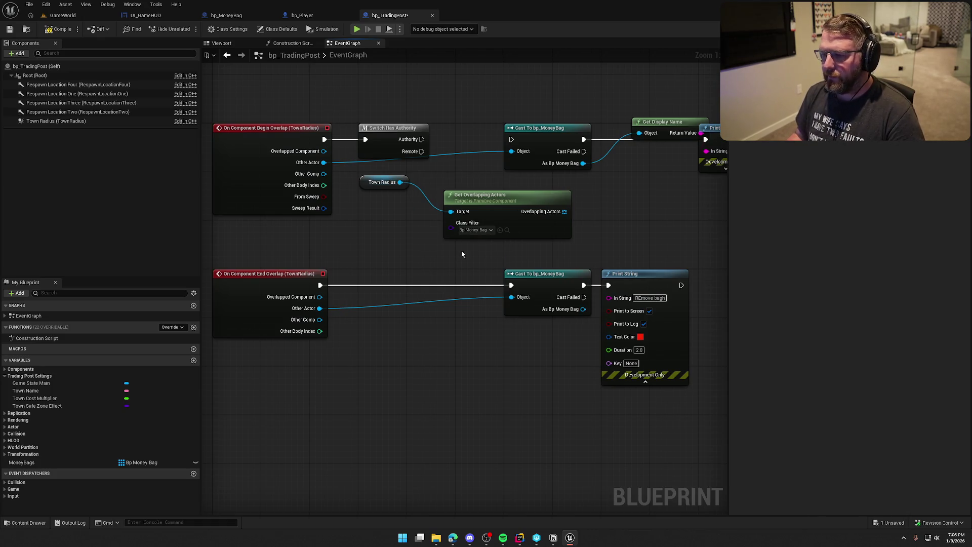
{"action": "mouse_move", "coordinate": [377, 183]}
{"action": "left_mouse_down"}
{"action": "mouse_move", "coordinate": [444, 245]}
{"action": "mouse_move", "coordinate": [459, 246]}
{"action": "left_mouse_up"}
{"action": "left_click_drag", "start_coordinate": [507, 194], "coordinate": [421, 176]}
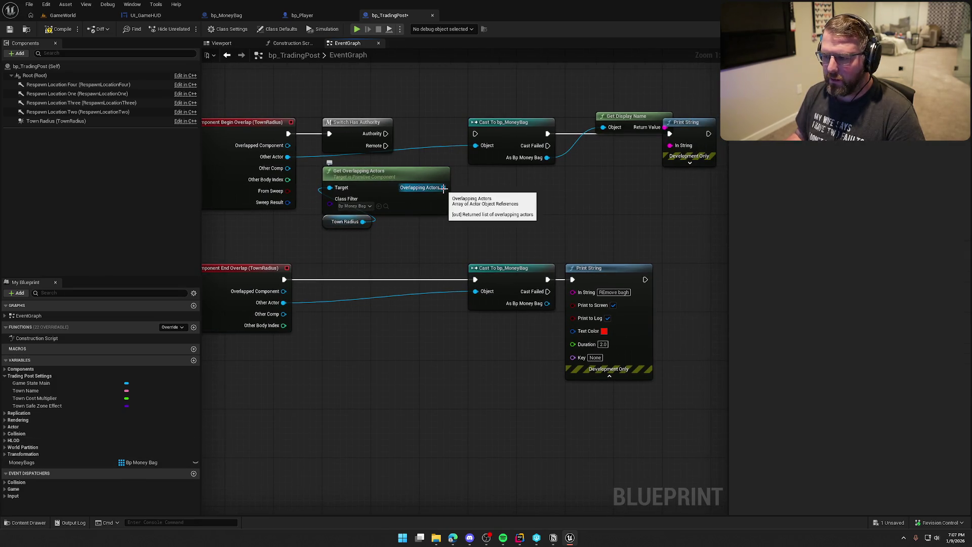
Add a SET Money Bags node and position it above the cast.
{"action": "mouse_move", "coordinate": [31, 463]}
{"action": "left_mouse_down"}
{"action": "mouse_move", "coordinate": [291, 365]}
{"action": "mouse_move", "coordinate": [501, 178]}
{"action": "mouse_move", "coordinate": [441, 188]}
{"action": "mouse_move", "coordinate": [478, 217]}
{"action": "left_mouse_up"}
{"action": "key", "text": "Escape"}
{"action": "key", "text": "Escape"}
{"action": "mouse_move", "coordinate": [526, 180]}
{"action": "left_mouse_down"}
{"action": "mouse_move", "coordinate": [502, 148]}
{"action": "mouse_move", "coordinate": [485, 80]}
{"action": "left_mouse_up"}
{"action": "left_click_drag", "start_coordinate": [550, 150], "coordinate": [539, 182]}
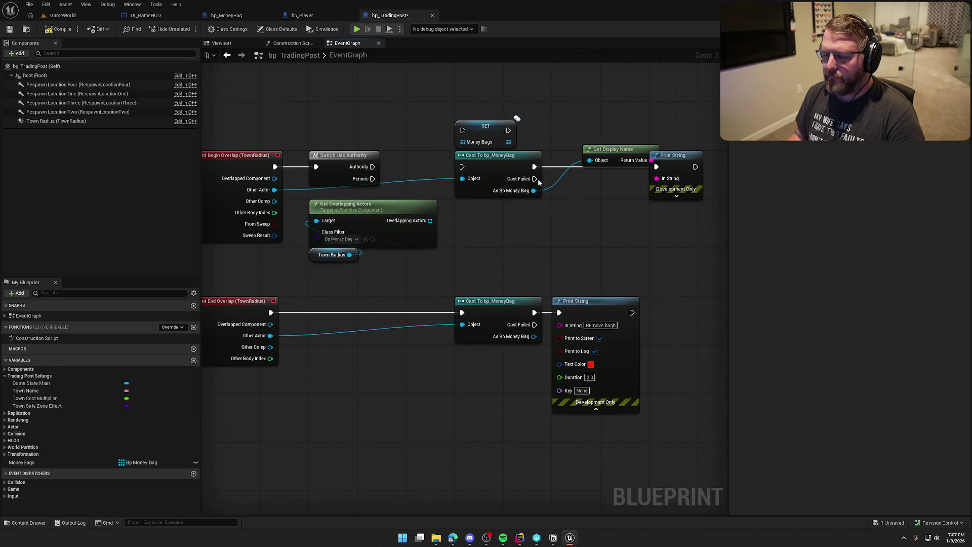
Delete the top Cast To bp_MoneyBag, Get Display Name and Print String nodes.
{"action": "left_click", "coordinate": [492, 131]}
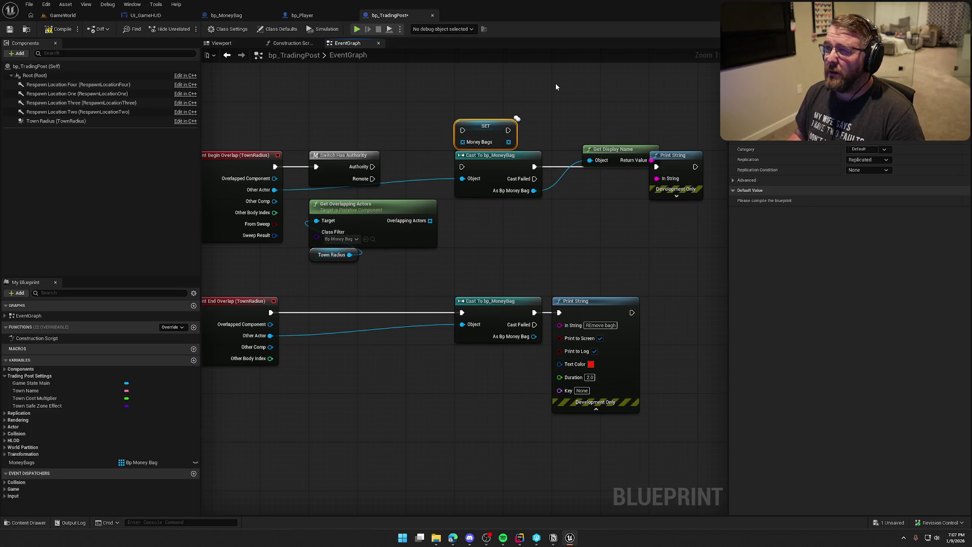
{"action": "mouse_move", "coordinate": [581, 222]}
{"action": "left_mouse_down"}
{"action": "mouse_move", "coordinate": [453, 148]}
{"action": "mouse_move", "coordinate": [494, 215]}
{"action": "left_mouse_up"}
{"action": "mouse_move", "coordinate": [504, 108]}
{"action": "left_mouse_down", "text": "shift"}
{"action": "mouse_move", "coordinate": [578, 211]}
{"action": "mouse_move", "coordinate": [529, 209]}
{"action": "left_mouse_up", "text": "shift"}
{"action": "key", "text": "Delete"}
Change the MoneyBags variable type to Actor and compile the blueprint.
{"action": "left_click", "coordinate": [499, 137]}
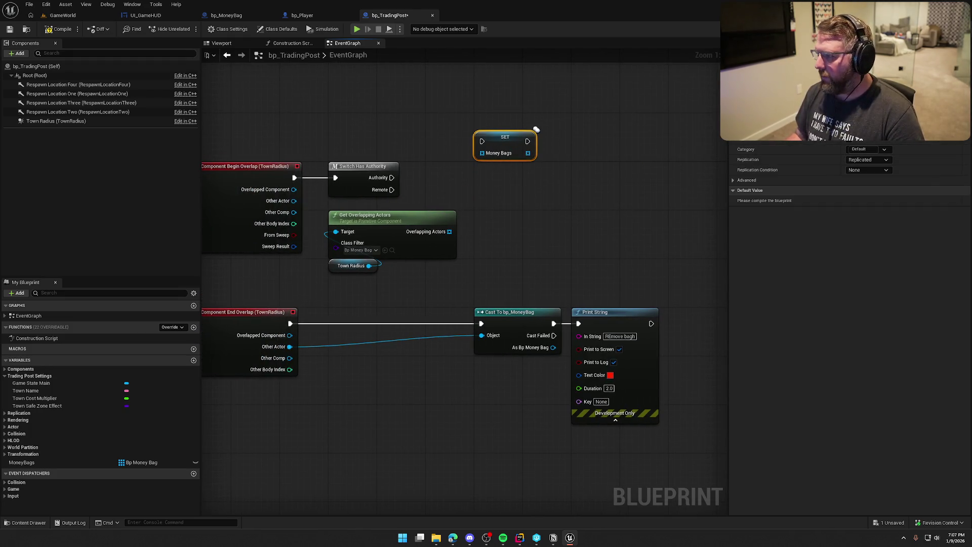
{"action": "left_click", "coordinate": [869, 69]}
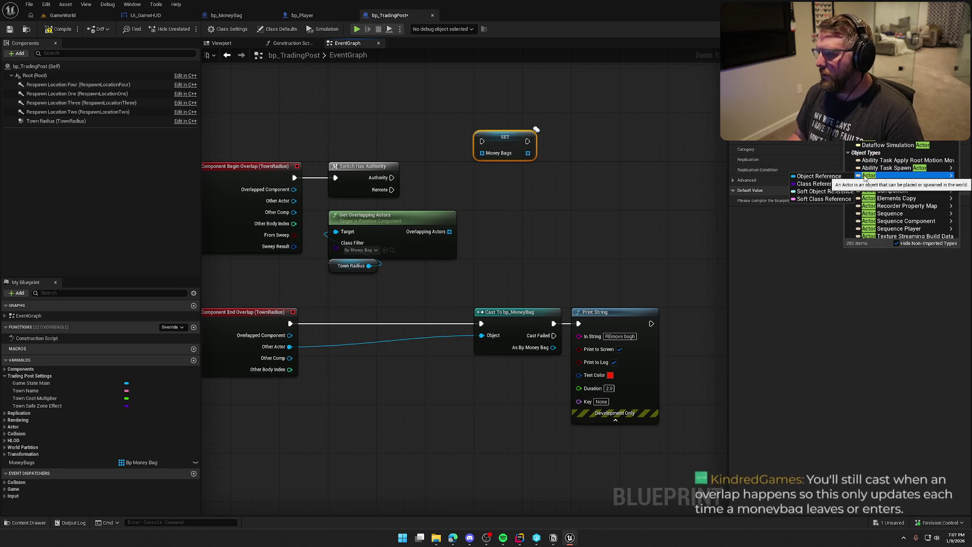
{"action": "left_click", "coordinate": [843, 179]}
{"action": "left_click", "coordinate": [527, 283]}
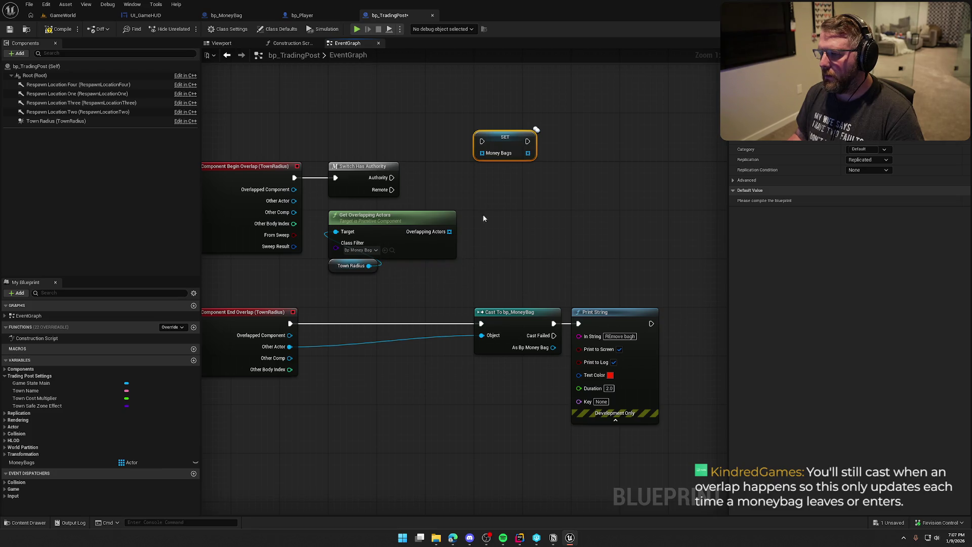
{"action": "left_click", "coordinate": [60, 29]}
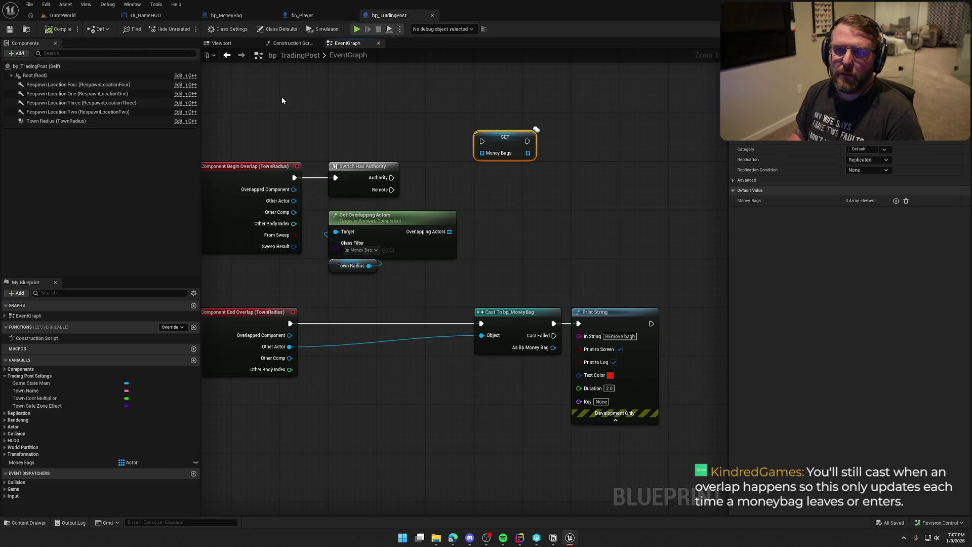
Wire Overlapping Actors and the Authority output into SET Money Bags.
{"action": "left_click_drag", "start_coordinate": [297, 102], "coordinate": [367, 111]}
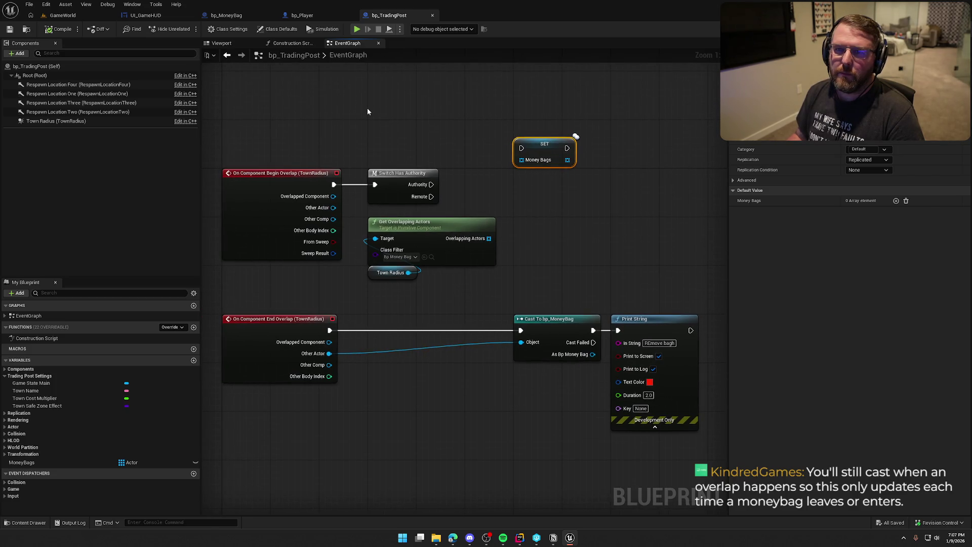
{"action": "left_click_drag", "start_coordinate": [367, 112], "coordinate": [383, 81]}
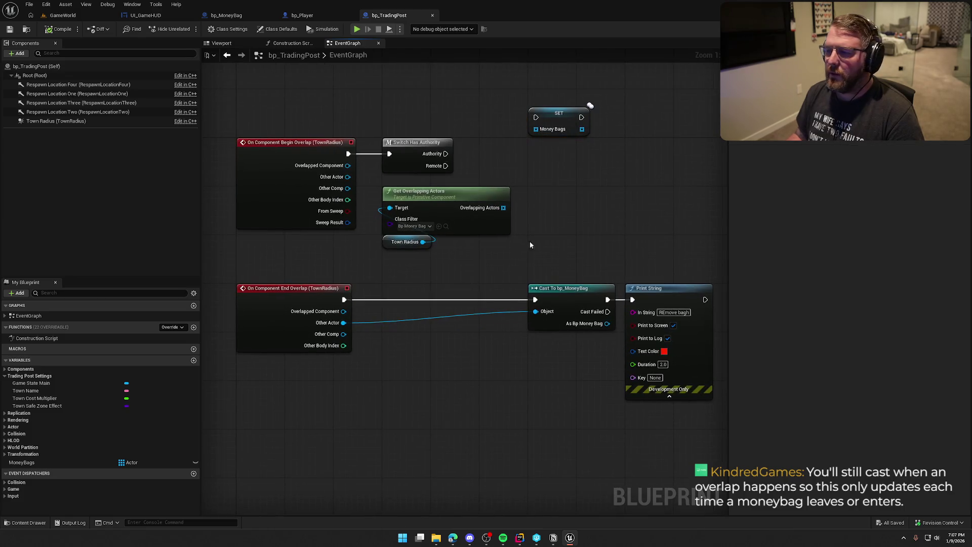
{"action": "left_click_drag", "start_coordinate": [503, 208], "coordinate": [536, 129]}
{"action": "mouse_move", "coordinate": [446, 153]}
{"action": "left_mouse_down"}
{"action": "mouse_move", "coordinate": [536, 117]}
{"action": "mouse_move", "coordinate": [559, 138]}
{"action": "mouse_move", "coordinate": [559, 156]}
{"action": "left_mouse_up"}
Tidy the layout, moving SET Money Bags down and the overlap query nodes up.
{"action": "left_click", "coordinate": [560, 208]}
{"action": "left_click_drag", "start_coordinate": [560, 207], "coordinate": [519, 206]}
{"action": "mouse_move", "coordinate": [340, 108]}
{"action": "left_mouse_down"}
{"action": "mouse_move", "coordinate": [592, 247]}
{"action": "mouse_move", "coordinate": [557, 113]}
{"action": "mouse_move", "coordinate": [518, 115]}
{"action": "left_mouse_up"}
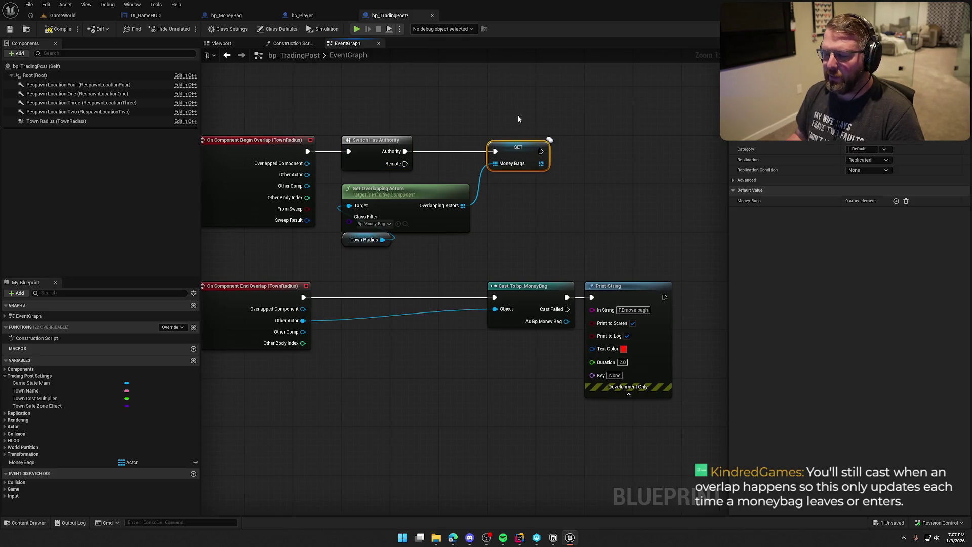
{"action": "left_click", "coordinate": [603, 203]}
{"action": "left_click_drag", "start_coordinate": [464, 270], "coordinate": [418, 183]}
{"action": "left_click", "coordinate": [572, 217]}
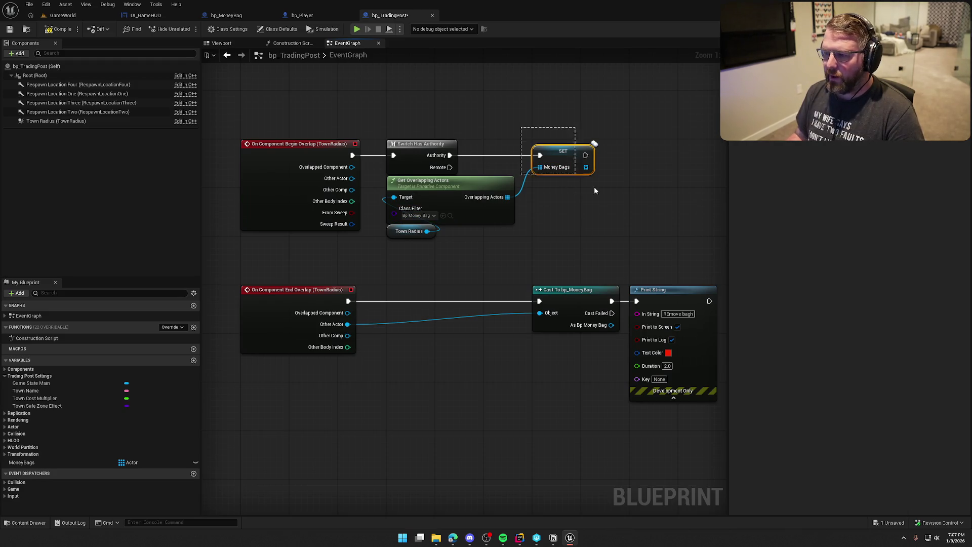
{"action": "mouse_move", "coordinate": [623, 200]}
{"action": "left_mouse_down"}
{"action": "mouse_move", "coordinate": [567, 192]}
{"action": "mouse_move", "coordinate": [527, 231]}
{"action": "mouse_move", "coordinate": [491, 243]}
{"action": "mouse_move", "coordinate": [385, 127]}
{"action": "left_mouse_up"}
Duplicate the authority switch and overlap query for End Overlap, removing its cast and print nodes.
{"action": "key", "text": "ctrl+c"}
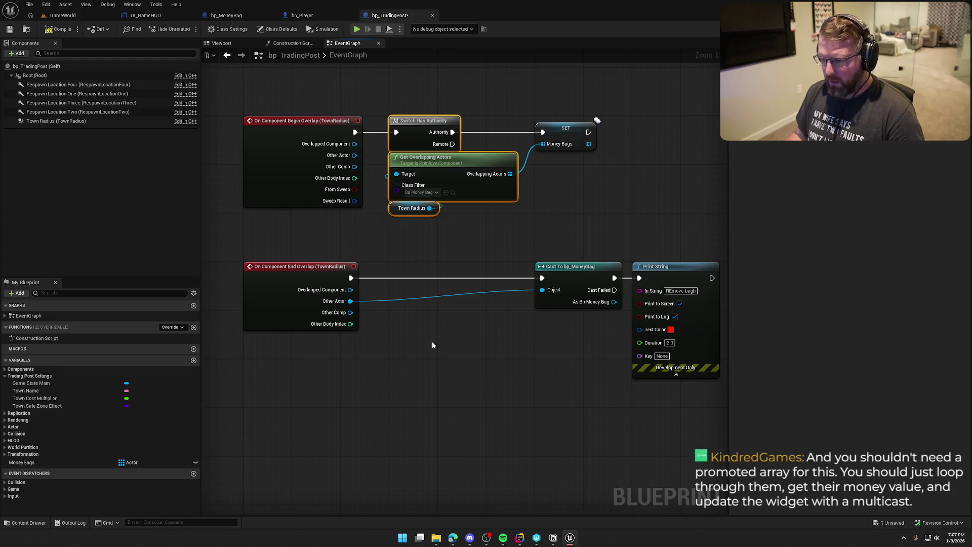
{"action": "key", "text": "ctrl+v"}
{"action": "mouse_move", "coordinate": [351, 278]}
{"action": "left_mouse_down"}
{"action": "mouse_move", "coordinate": [434, 302]}
{"action": "mouse_move", "coordinate": [433, 275]}
{"action": "left_mouse_up"}
{"action": "left_click_drag", "start_coordinate": [529, 355], "coordinate": [456, 352]}
{"action": "mouse_move", "coordinate": [482, 221]}
{"action": "left_mouse_down"}
{"action": "mouse_move", "coordinate": [605, 369]}
{"action": "mouse_move", "coordinate": [607, 340]}
{"action": "left_mouse_up"}
{"action": "key", "text": "Delete"}
Add a second SET Money Bags on End Overlap's Authority path and save bp_TradingPost.
{"action": "left_click", "coordinate": [507, 136]}
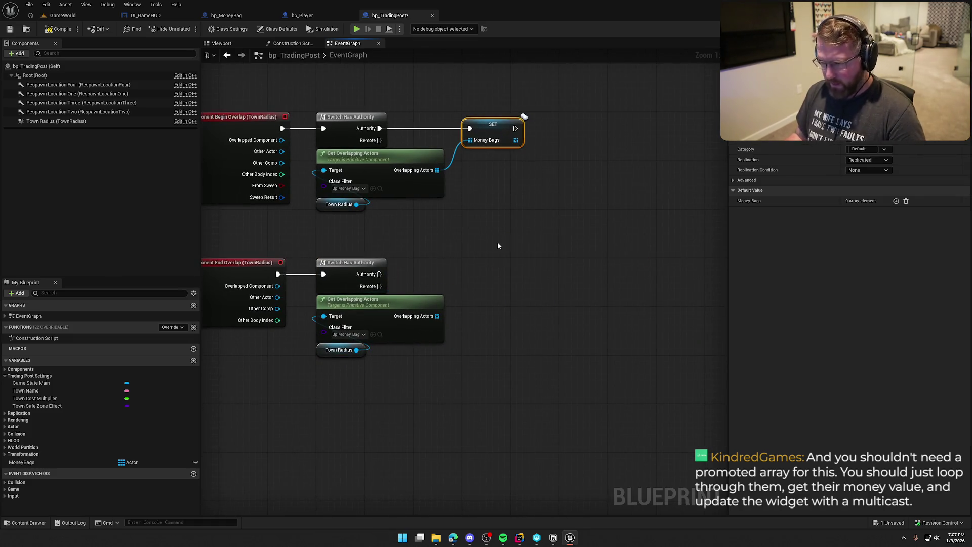
{"action": "key", "text": "ctrl+c"}
{"action": "key", "text": "ctrl+v"}
{"action": "left_click_drag", "start_coordinate": [504, 262], "coordinate": [437, 316]}
{"action": "left_click_drag", "start_coordinate": [506, 250], "coordinate": [377, 277]}
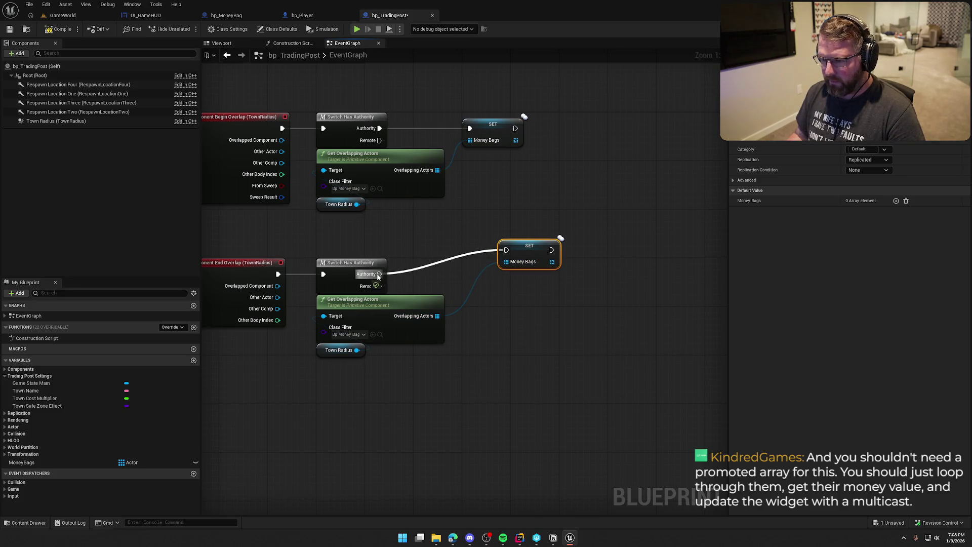
{"action": "left_click_drag", "start_coordinate": [529, 246], "coordinate": [493, 269]}
{"action": "left_click", "coordinate": [501, 366]}
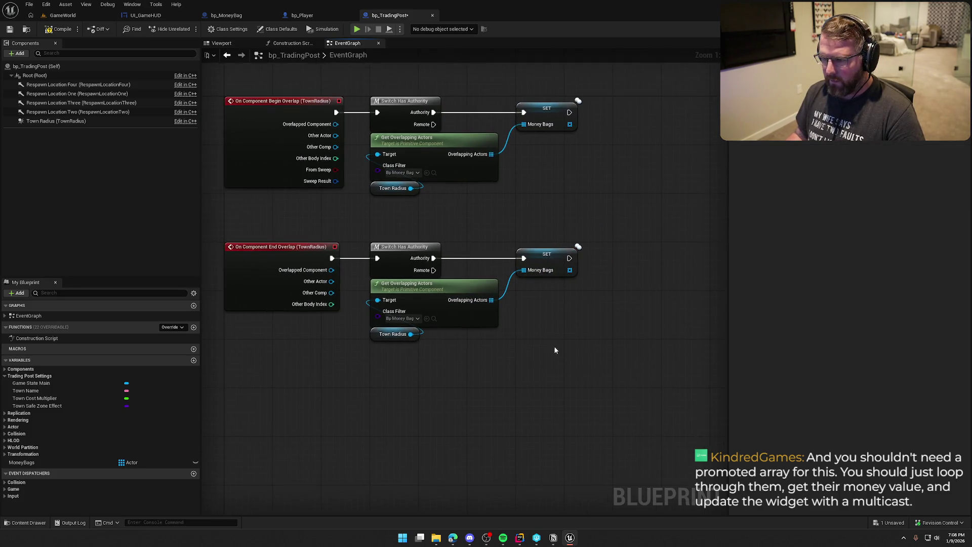
{"action": "left_click_drag", "start_coordinate": [357, 211], "coordinate": [390, 229]}
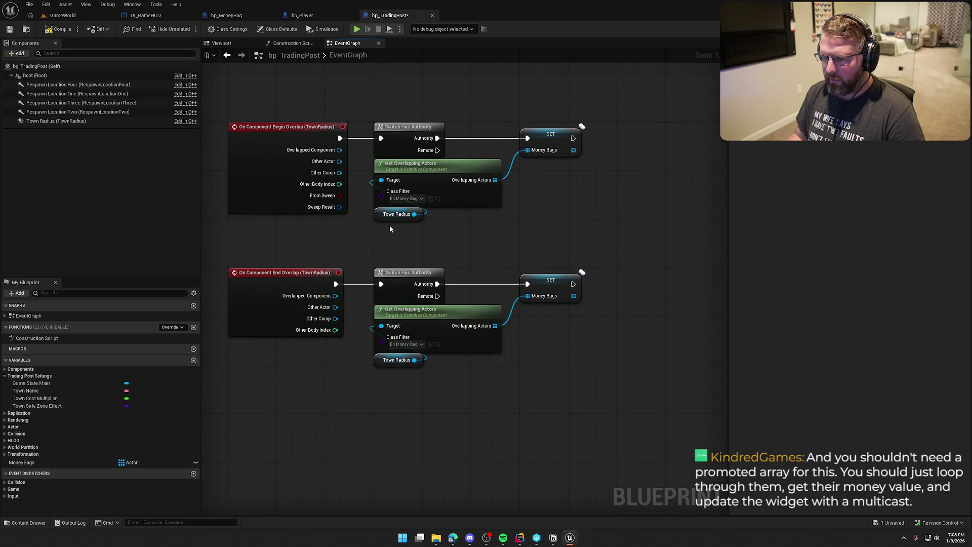
{"action": "key", "text": "ctrl+s"}
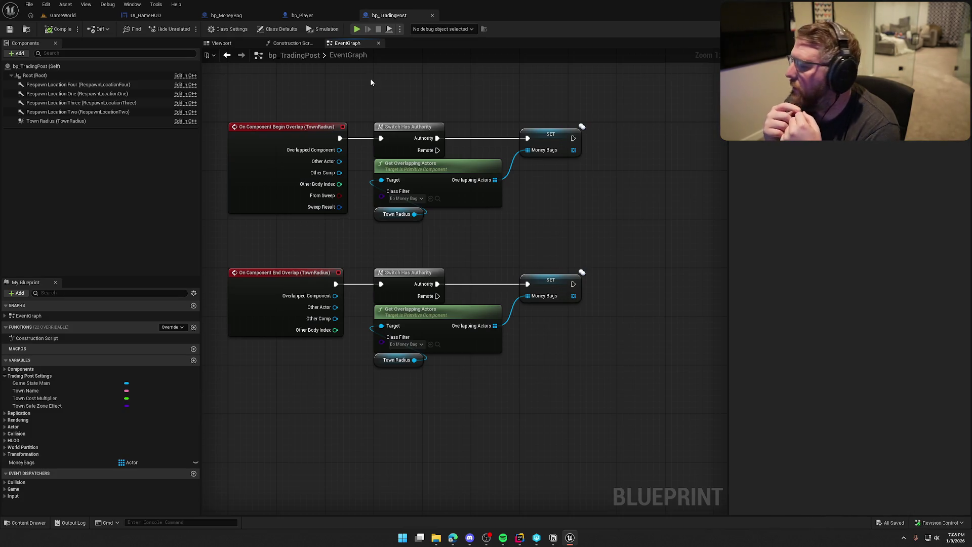
{"action": "key", "text": "alt+Tab"}
{"action": "left_click_drag", "start_coordinate": [588, 237], "coordinate": [584, 212]}
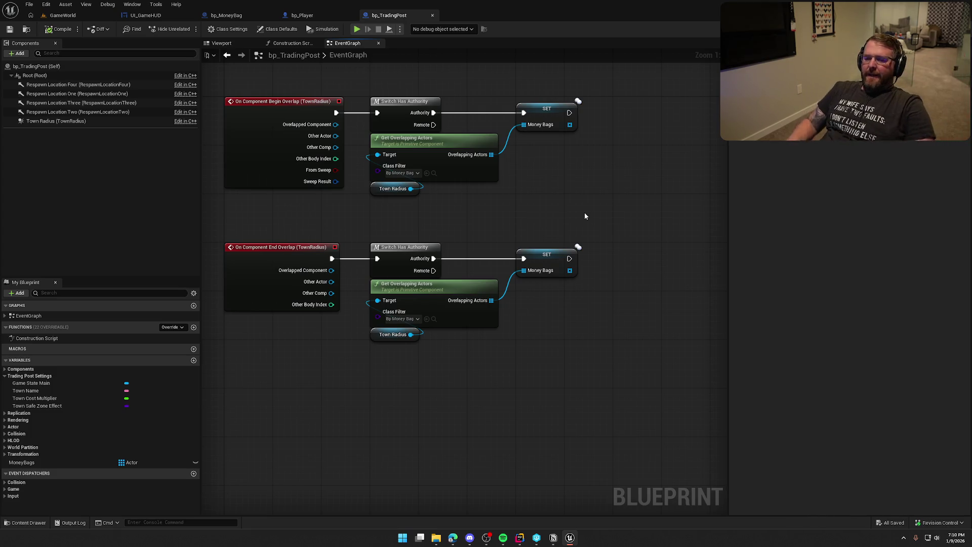
Delete both SET Money Bags nodes, then remove the MoneyBags variable from My Blueprint.
{"action": "mouse_move", "coordinate": [213, 93]}
{"action": "left_mouse_down"}
{"action": "mouse_move", "coordinate": [517, 402]}
{"action": "mouse_move", "coordinate": [627, 397]}
{"action": "left_mouse_up"}
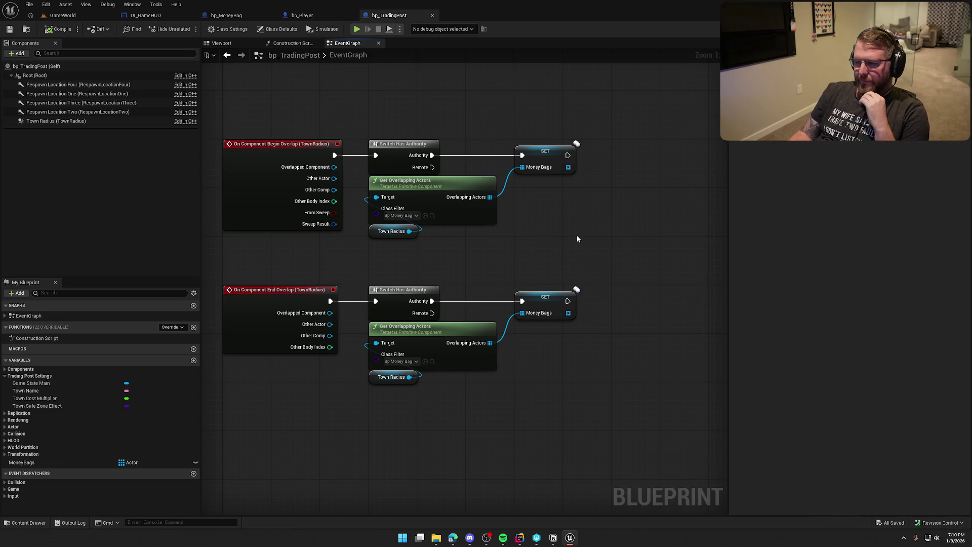
{"action": "left_click_drag", "start_coordinate": [550, 119], "coordinate": [633, 416]}
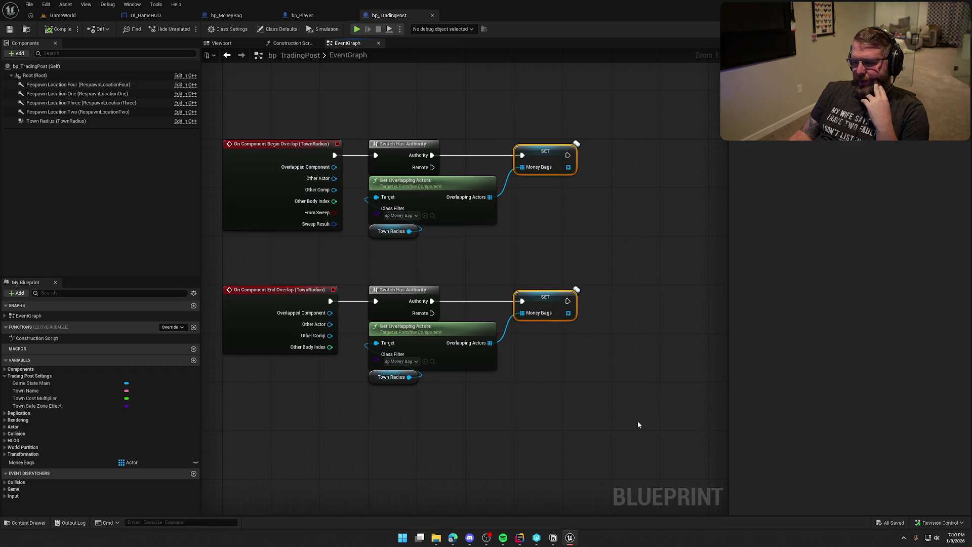
{"action": "key", "text": "Delete"}
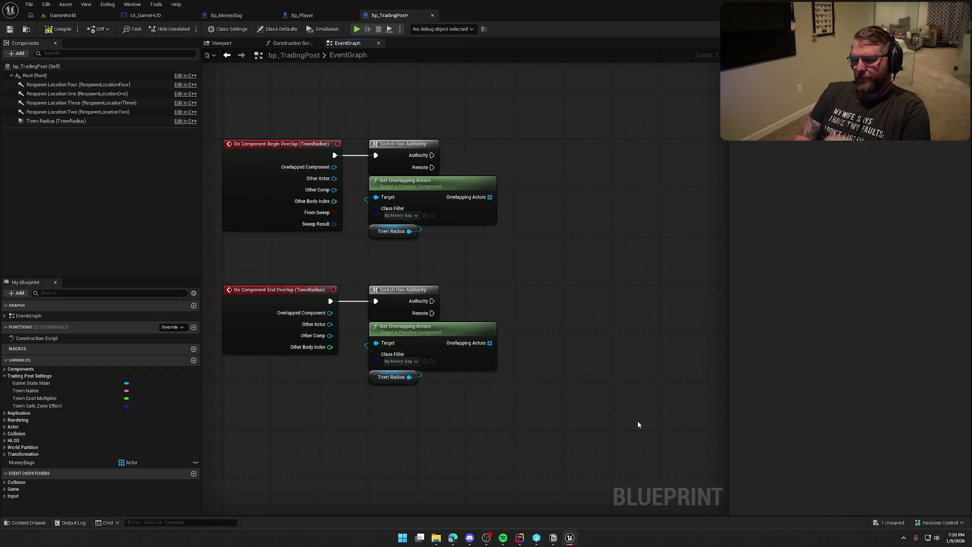
{"action": "left_click", "coordinate": [58, 28]}
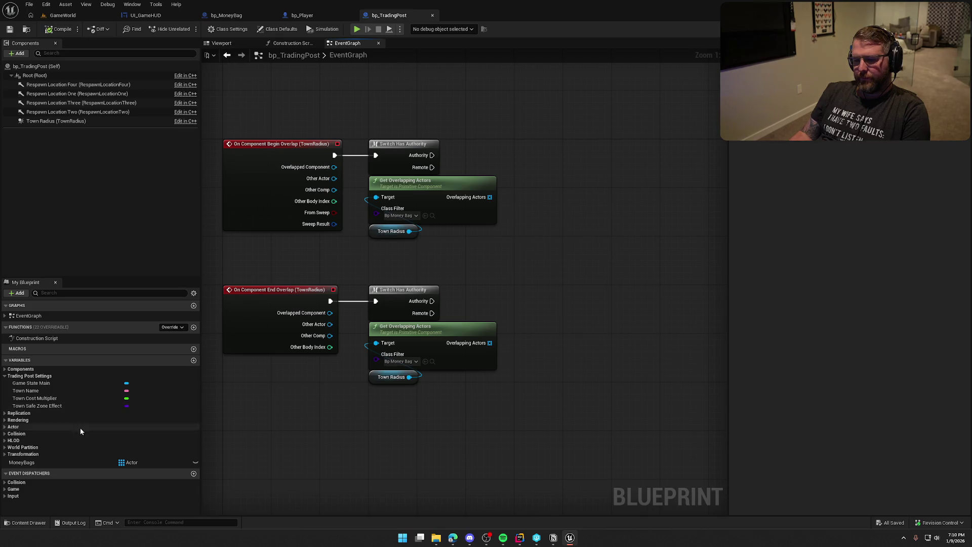
{"action": "left_click", "coordinate": [59, 463]}
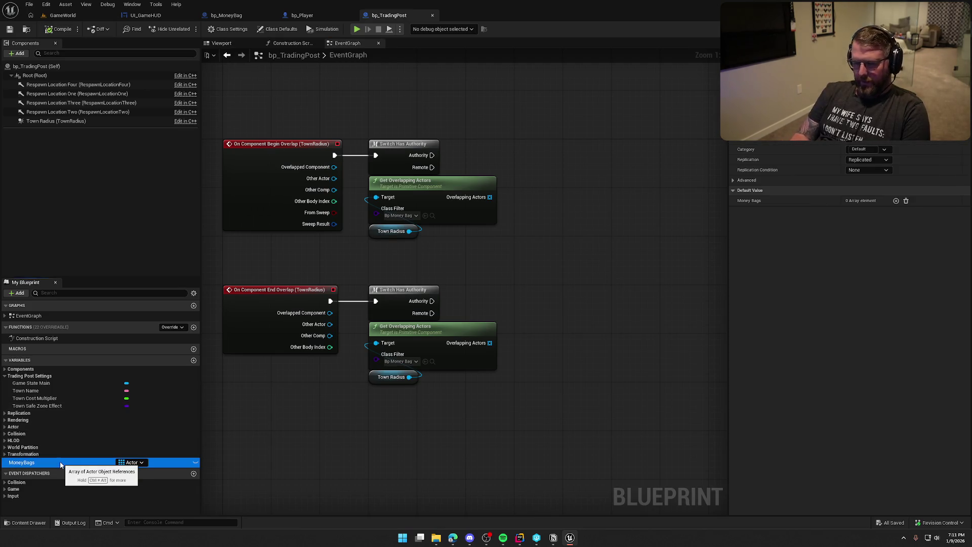
{"action": "key", "text": "Delete"}
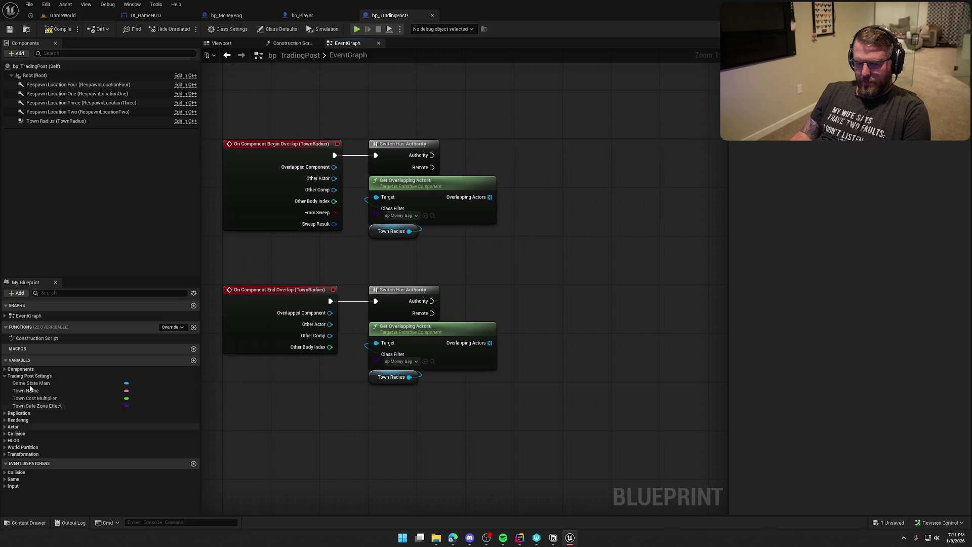
Add a new Integer variable named TradingPostCash.
{"action": "left_click", "coordinate": [4, 376]}
{"action": "left_click", "coordinate": [194, 361]}
{"action": "type", "text": "in"}
{"action": "key", "text": "BackSpace"}
{"action": "key", "text": "BackSpace"}
{"action": "key", "text": "BackSpace"}
{"action": "type", "text": "TradingPostVB"}
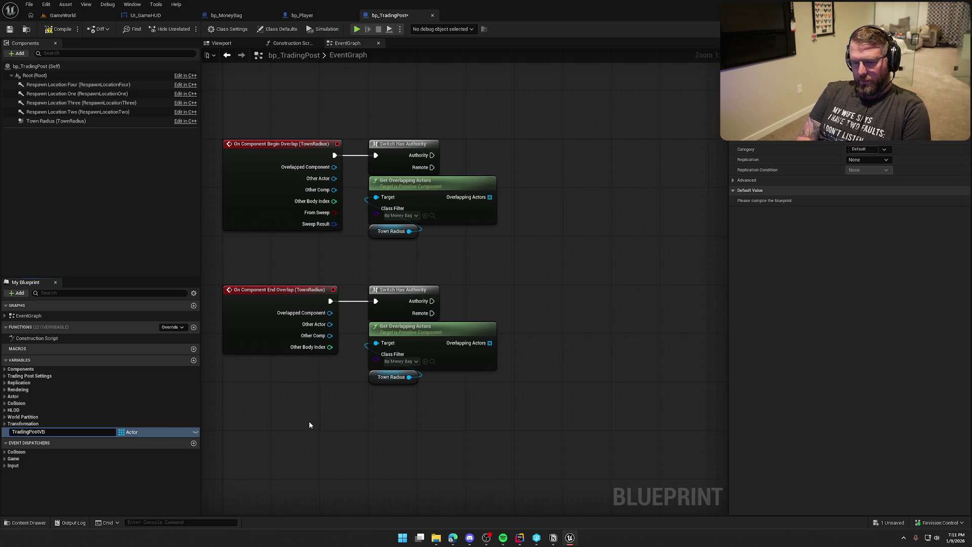
{"action": "key", "text": "BackSpace"}
{"action": "type", "text": "Cash"}
{"action": "key", "text": "Return"}
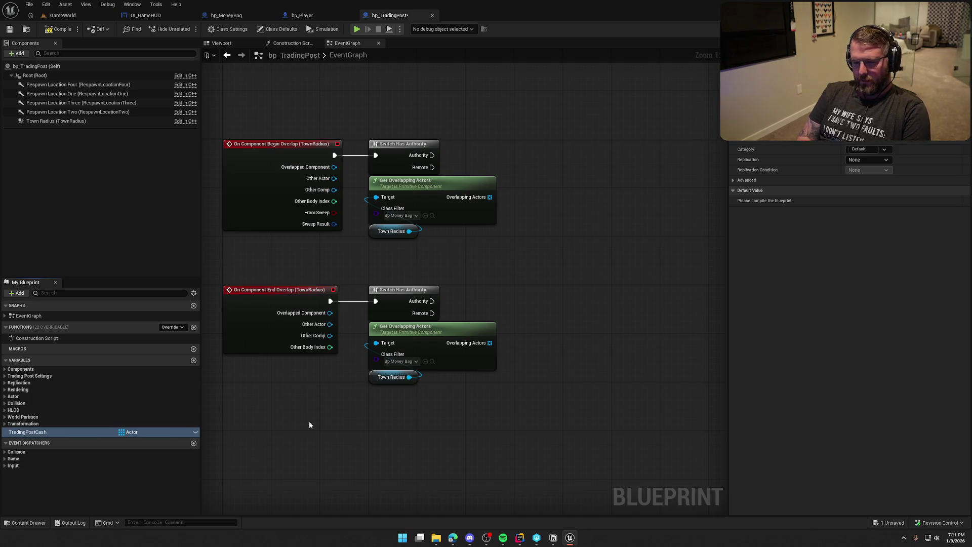
{"action": "left_click", "coordinate": [133, 432]}
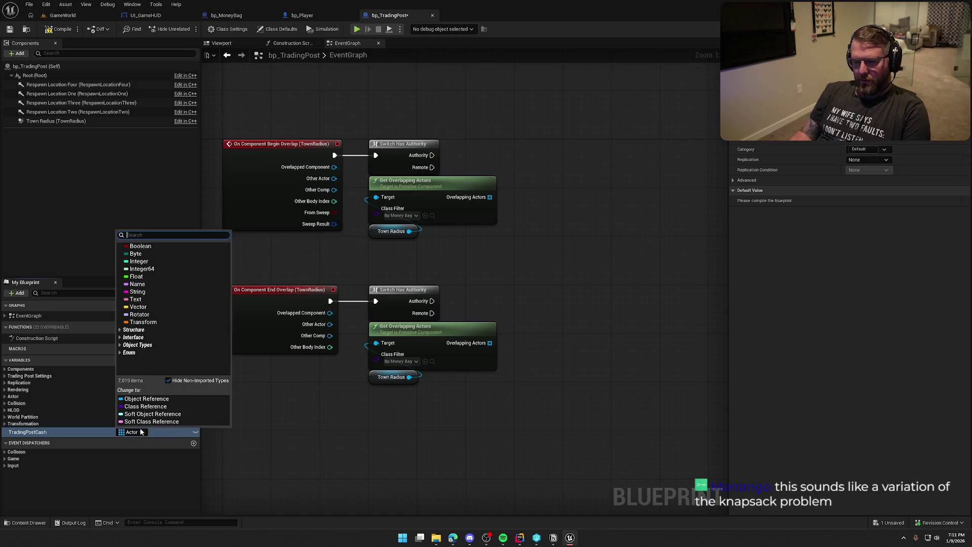
{"action": "left_click", "coordinate": [151, 259]}
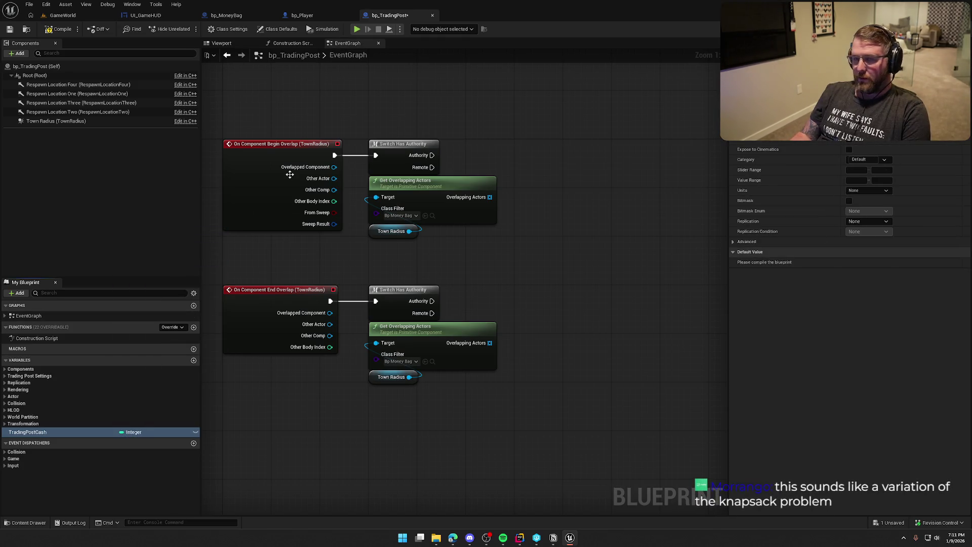
Set TradingPostCash replication to RepNotify and save the blueprint.
{"action": "mouse_move", "coordinate": [546, 151]}
{"action": "left_mouse_down"}
{"action": "mouse_move", "coordinate": [578, 159]}
{"action": "mouse_move", "coordinate": [539, 156]}
{"action": "left_mouse_up"}
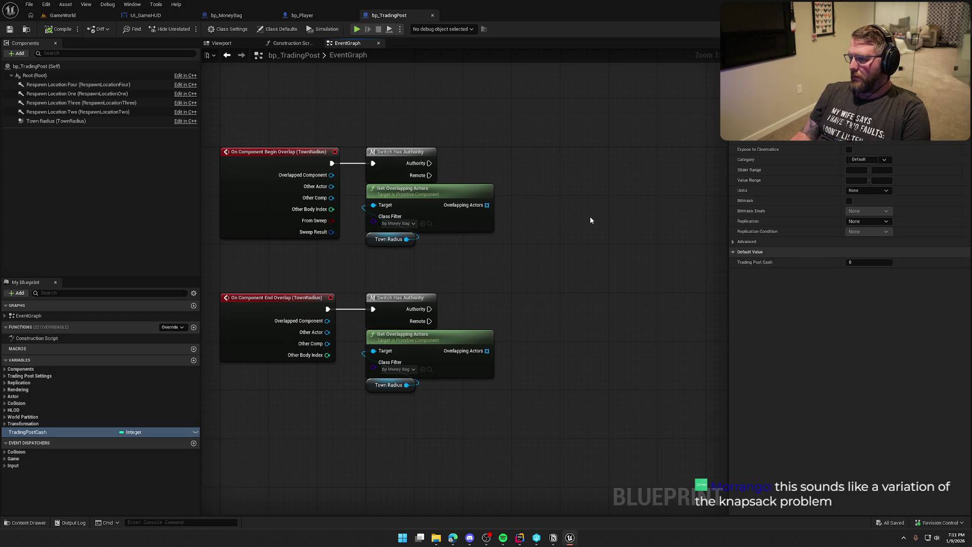
{"action": "mouse_move", "coordinate": [599, 308]}
{"action": "left_mouse_down"}
{"action": "mouse_move", "coordinate": [590, 271]}
{"action": "mouse_move", "coordinate": [599, 297]}
{"action": "left_mouse_up"}
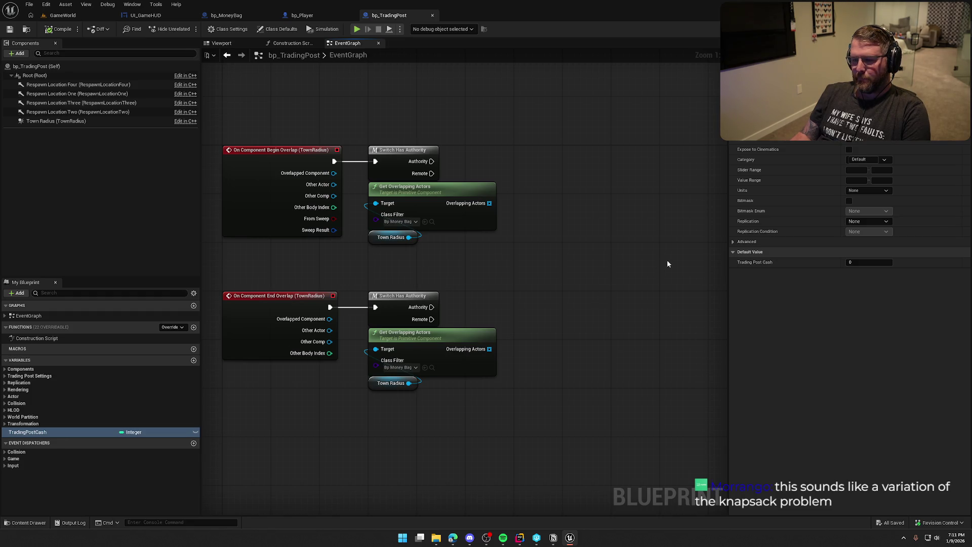
{"action": "left_click", "coordinate": [866, 222]}
{"action": "left_click", "coordinate": [859, 245]}
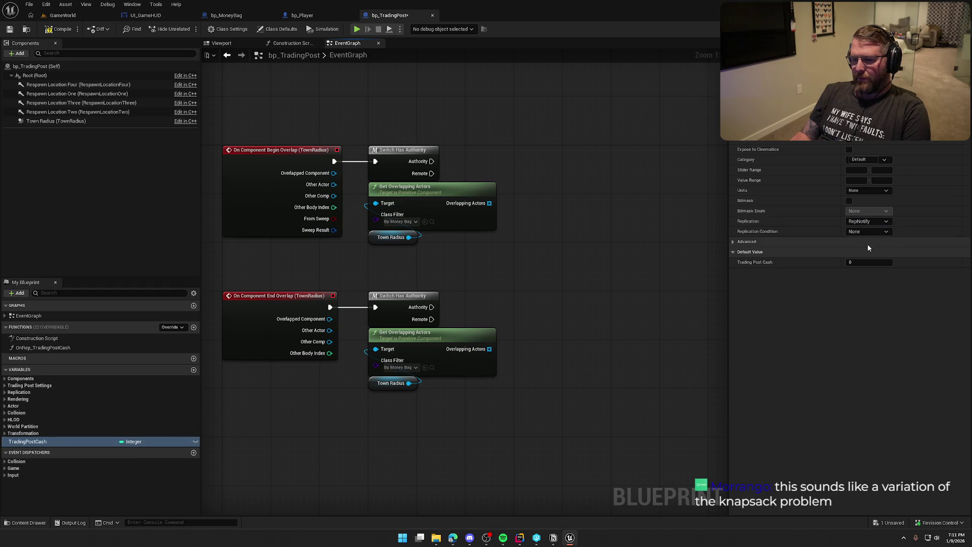
{"action": "key", "text": "ctrl+s"}
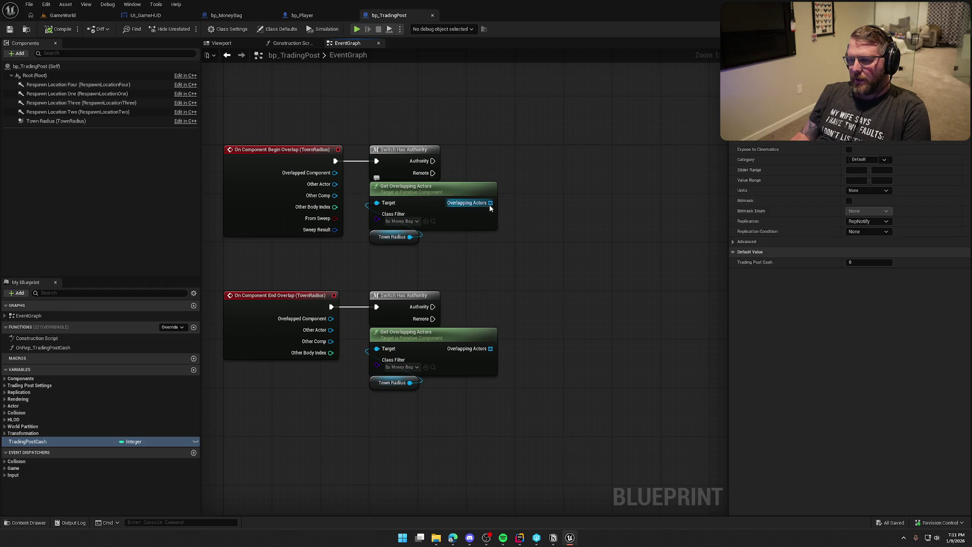
Add a For Each Loop after Authority, looping over Overlapping Actors.
{"action": "key", "text": "ctrl+v"}
{"action": "left_click_drag", "start_coordinate": [433, 160], "coordinate": [545, 167]}
{"action": "mouse_move", "coordinate": [490, 203]}
{"action": "left_mouse_down"}
{"action": "mouse_move", "coordinate": [540, 191]}
{"action": "mouse_move", "coordinate": [543, 150]}
{"action": "left_mouse_up"}
{"action": "left_click_drag", "start_coordinate": [553, 253], "coordinate": [425, 242]}
On each Loop Body pass, cast the element to bp_MoneyBag and get its Money Value.
{"action": "left_click_drag", "start_coordinate": [500, 176], "coordinate": [539, 177]}
{"action": "type", "text": "cast "}
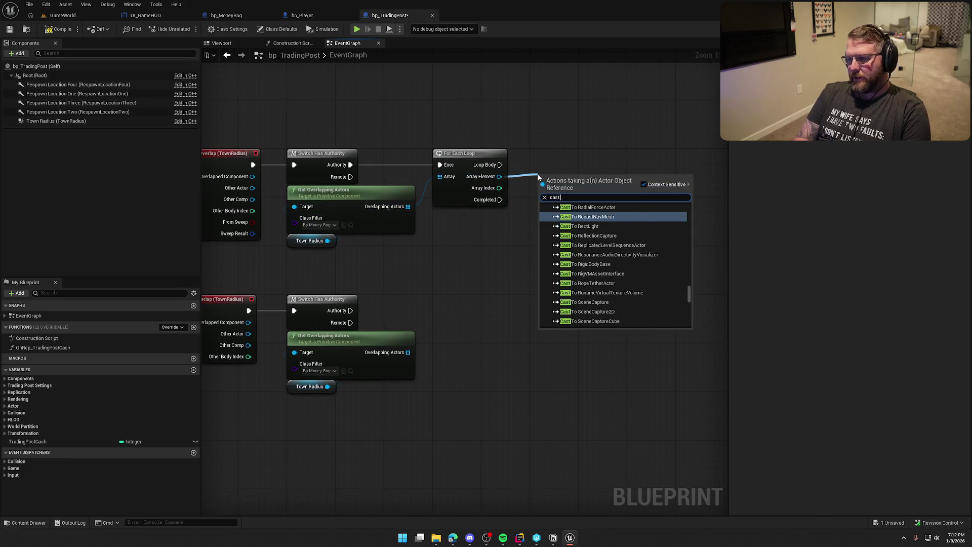
{"action": "type", "text": "to bp_mo"}
{"action": "key", "text": "Return"}
{"action": "mouse_move", "coordinate": [500, 165]}
{"action": "left_mouse_down"}
{"action": "mouse_move", "coordinate": [543, 188]}
{"action": "mouse_move", "coordinate": [555, 162]}
{"action": "mouse_move", "coordinate": [577, 187]}
{"action": "left_mouse_up"}
{"action": "type", "text": "get"}
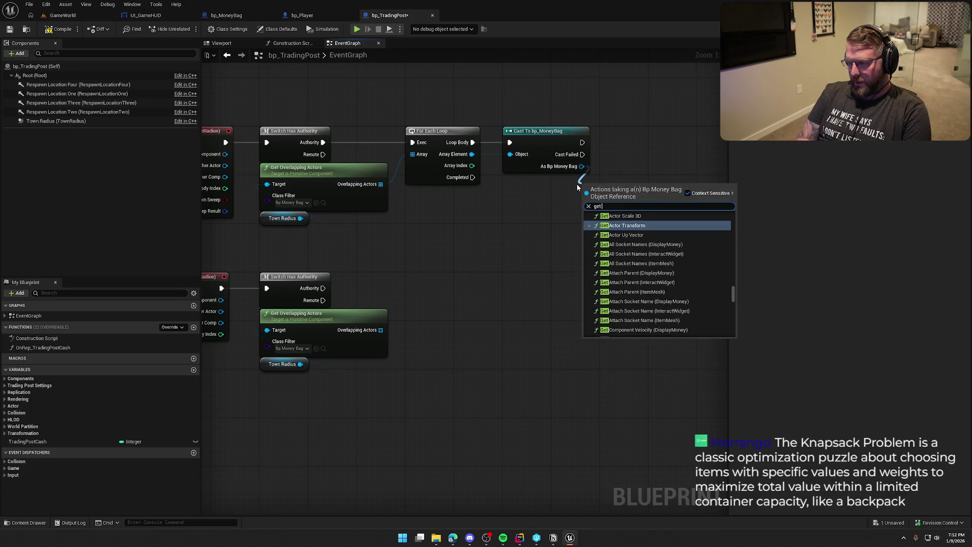
{"action": "type", "text": " cash"}
{"action": "key", "text": "BackSpace"}
{"action": "key", "text": "BackSpace"}
{"action": "key", "text": "BackSpace"}
{"action": "type", "text": "value"}
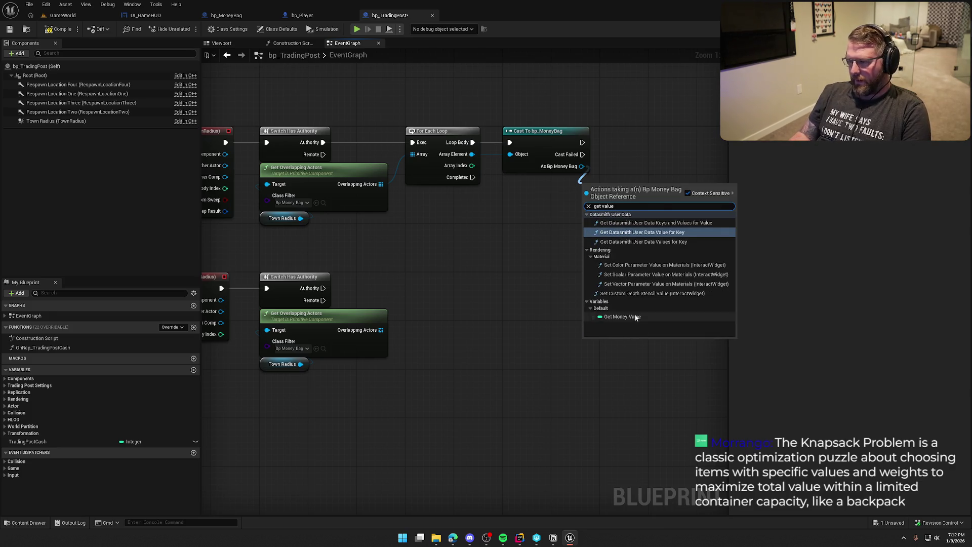
{"action": "left_click", "coordinate": [622, 316]}
{"action": "left_click_drag", "start_coordinate": [556, 186], "coordinate": [546, 181]}
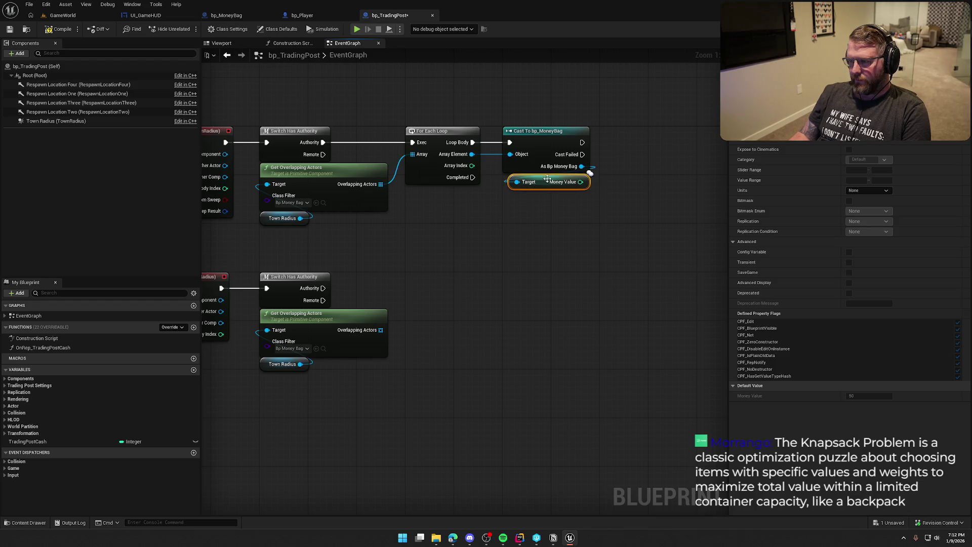
{"action": "left_click_drag", "start_coordinate": [595, 229], "coordinate": [584, 282]}
Add a TradingPostCash setter after the cast and an Add node on TradingPostCash beside Money Value.
{"action": "mouse_move", "coordinate": [27, 441]}
{"action": "left_mouse_down"}
{"action": "mouse_move", "coordinate": [572, 245]}
{"action": "mouse_move", "coordinate": [612, 172]}
{"action": "left_mouse_up"}
{"action": "left_click_drag", "start_coordinate": [628, 208], "coordinate": [536, 219]}
{"action": "mouse_move", "coordinate": [562, 186]}
{"action": "left_mouse_down"}
{"action": "mouse_move", "coordinate": [588, 197]}
{"action": "mouse_move", "coordinate": [553, 212]}
{"action": "mouse_move", "coordinate": [480, 208]}
{"action": "left_mouse_up"}
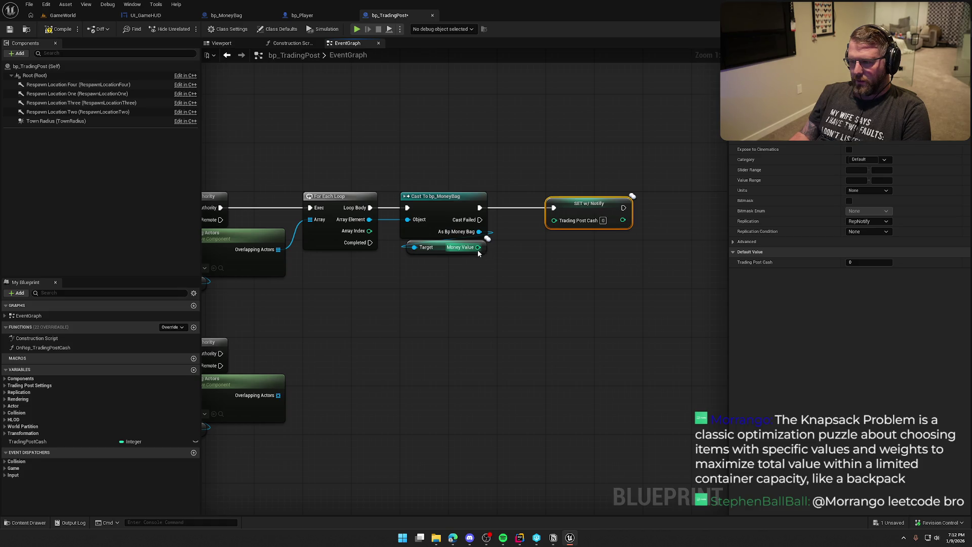
{"action": "mouse_move", "coordinate": [27, 442]}
{"action": "left_mouse_down"}
{"action": "mouse_move", "coordinate": [434, 309]}
{"action": "mouse_move", "coordinate": [428, 268]}
{"action": "mouse_move", "coordinate": [602, 278]}
{"action": "mouse_move", "coordinate": [555, 221]}
{"action": "left_mouse_up"}
{"action": "type", "text": "+"}
{"action": "key", "text": "Return"}
{"action": "left_click_drag", "start_coordinate": [551, 268], "coordinate": [526, 243]}
{"action": "left_click", "coordinate": [451, 273]}
{"action": "left_click_drag", "start_coordinate": [451, 273], "coordinate": [449, 271]}
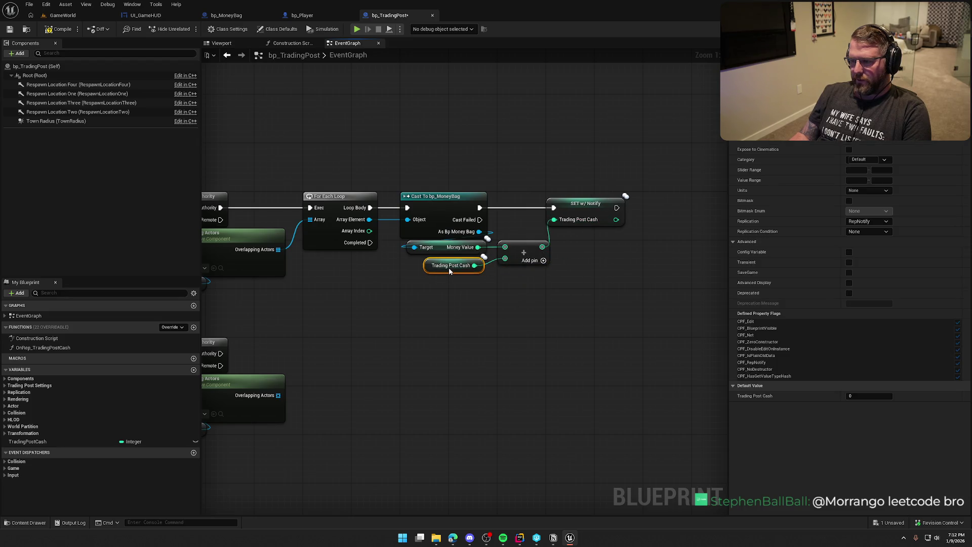
{"action": "left_click", "coordinate": [457, 297]}
{"action": "left_click_drag", "start_coordinate": [460, 315], "coordinate": [495, 284]}
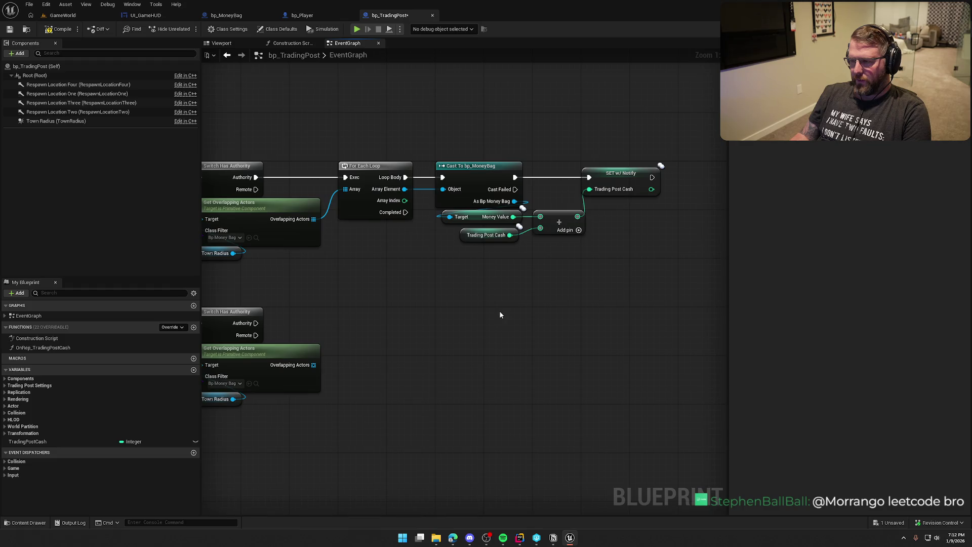
Select the cast, Add and setter nodes and review the Trading Post Cash setter's details.
{"action": "left_click_drag", "start_coordinate": [656, 262], "coordinate": [455, 124]}
{"action": "left_click", "coordinate": [636, 278]}
{"action": "mouse_move", "coordinate": [615, 259]}
{"action": "left_mouse_down"}
{"action": "mouse_move", "coordinate": [424, 145]}
{"action": "mouse_move", "coordinate": [357, 139]}
{"action": "left_mouse_up"}
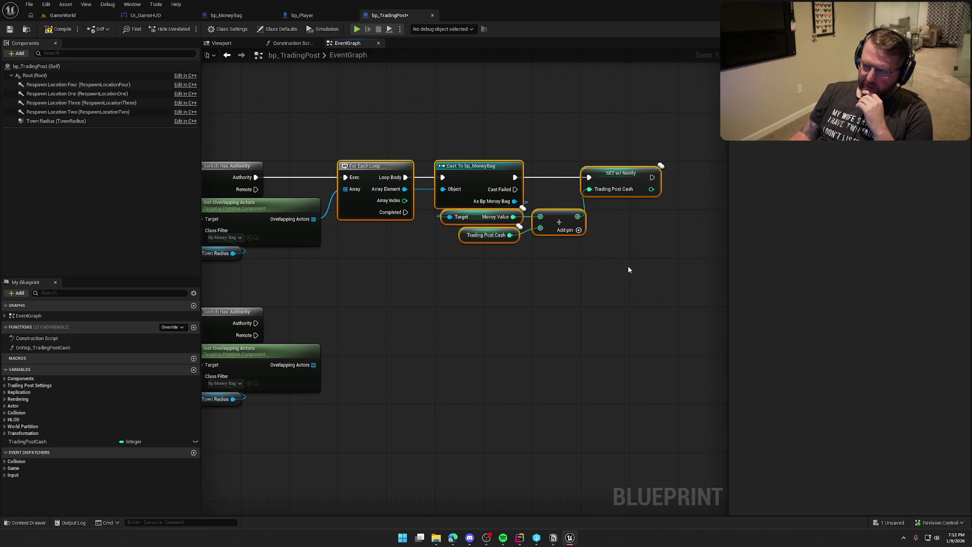
{"action": "left_click", "coordinate": [638, 175]}
{"action": "mouse_move", "coordinate": [646, 270]}
{"action": "left_mouse_down"}
{"action": "mouse_move", "coordinate": [618, 239]}
{"action": "mouse_move", "coordinate": [457, 146]}
{"action": "left_mouse_up"}
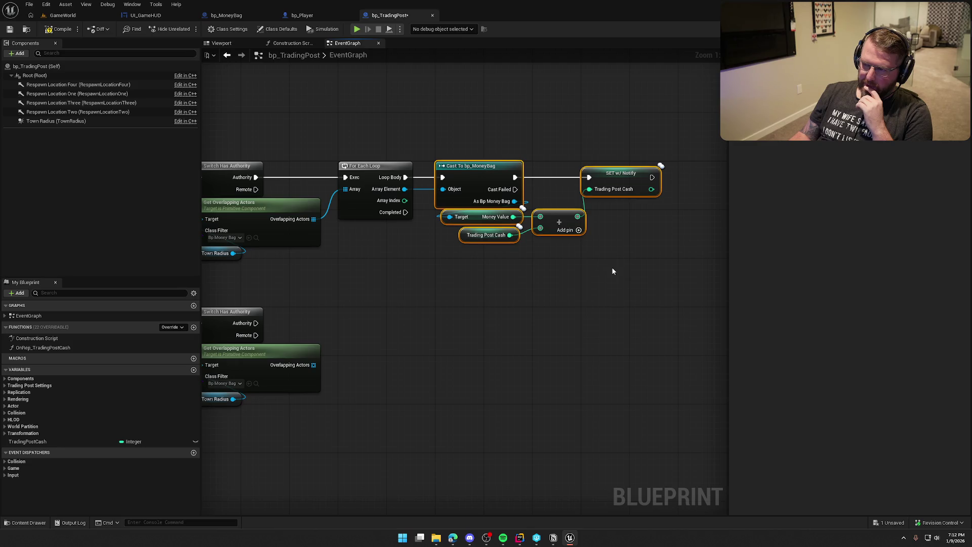
{"action": "scroll", "coordinate": [613, 272], "scroll_direction": "down", "scroll_amount": 2}
Inspect the new money-counting nodes and the Trading Post Cash SET w/ Notify node.
{"action": "left_click_drag", "start_coordinate": [585, 345], "coordinate": [582, 347]}
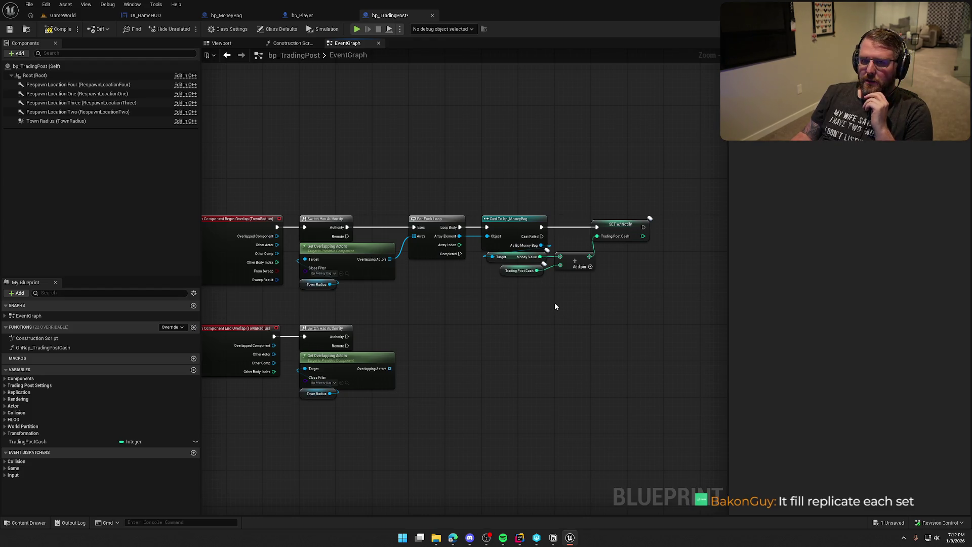
{"action": "scroll", "coordinate": [555, 304], "scroll_direction": "up", "scroll_amount": 2}
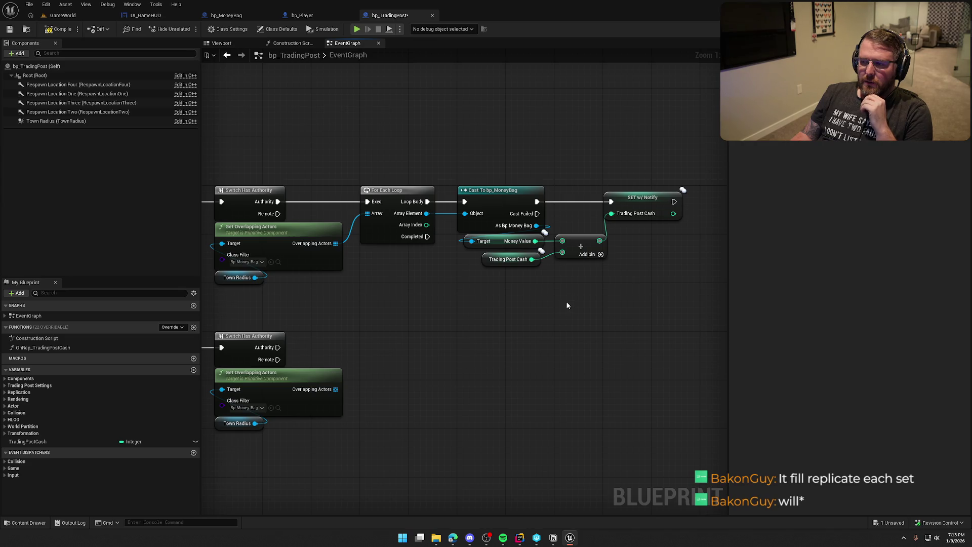
{"action": "mouse_move", "coordinate": [654, 287]}
{"action": "left_mouse_down"}
{"action": "mouse_move", "coordinate": [494, 152]}
{"action": "mouse_move", "coordinate": [693, 294]}
{"action": "left_mouse_up"}
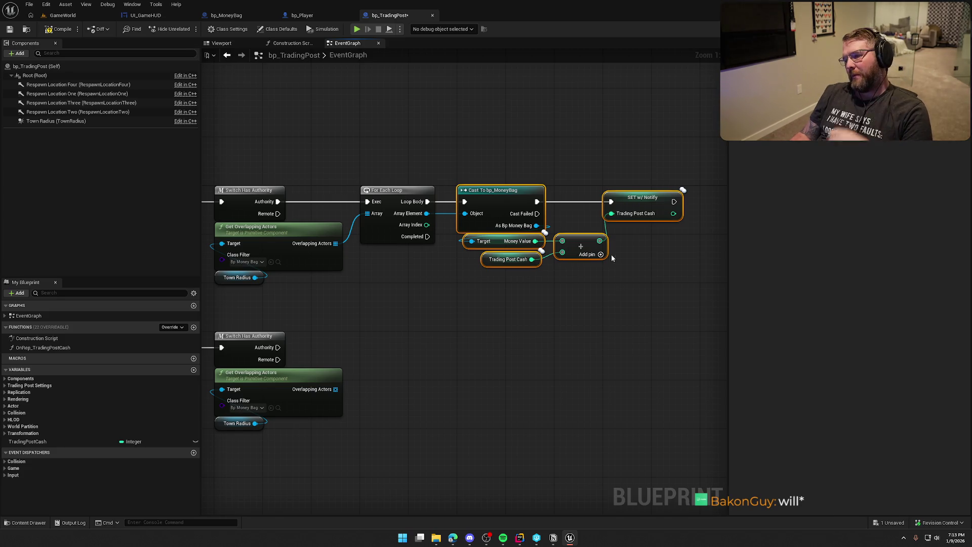
{"action": "left_click", "coordinate": [616, 200]}
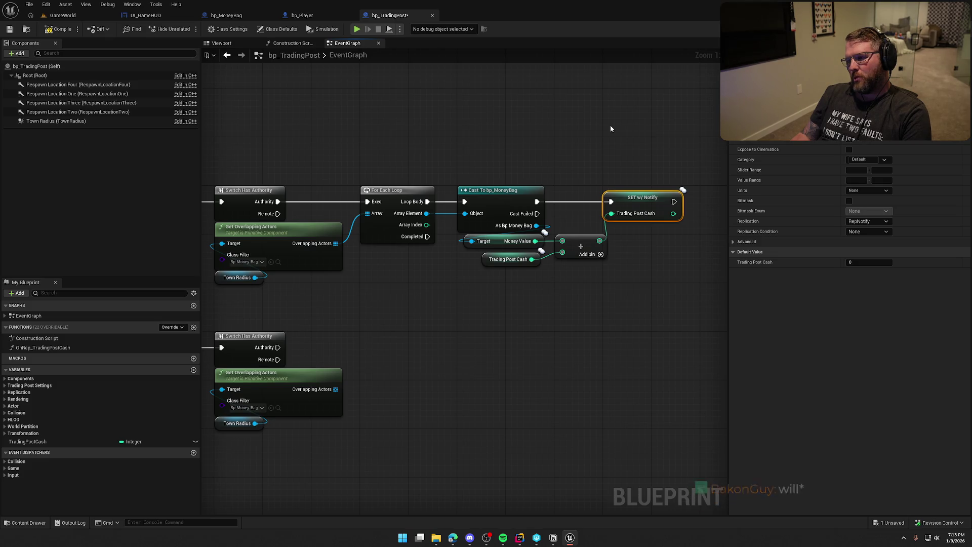
{"action": "left_click_drag", "start_coordinate": [606, 126], "coordinate": [633, 116]}
{"action": "left_click_drag", "start_coordinate": [471, 343], "coordinate": [446, 334]}
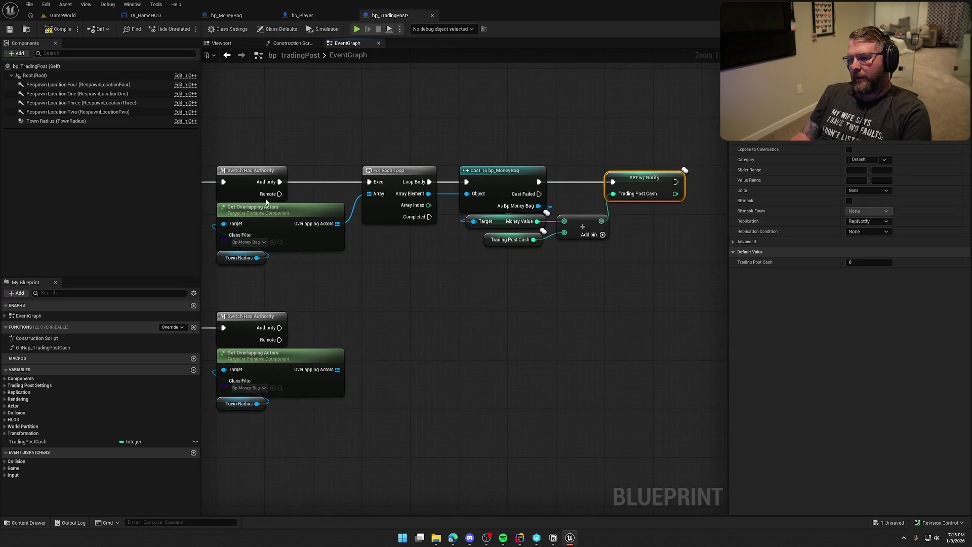
{"action": "left_click_drag", "start_coordinate": [213, 163], "coordinate": [619, 299]}
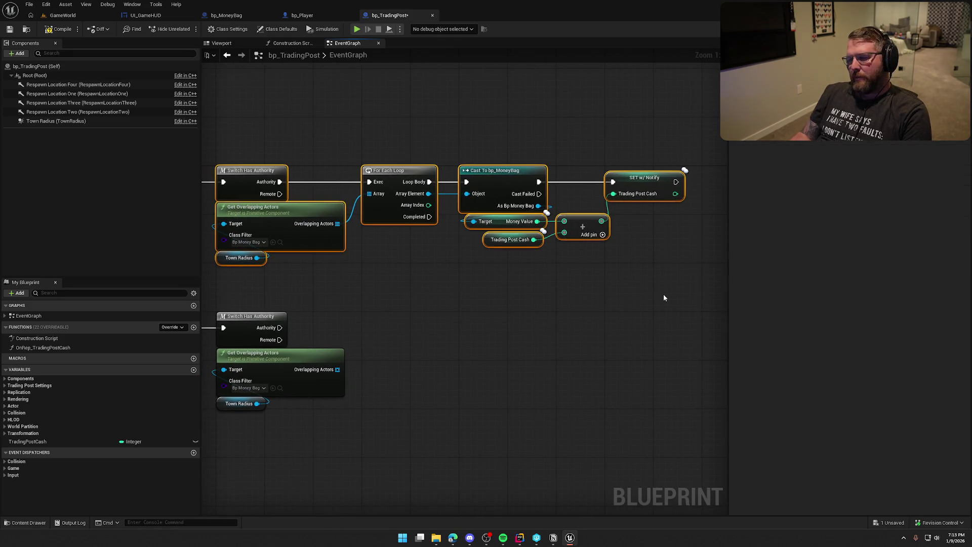
{"action": "left_click", "coordinate": [637, 328]}
{"action": "left_click", "coordinate": [639, 179]}
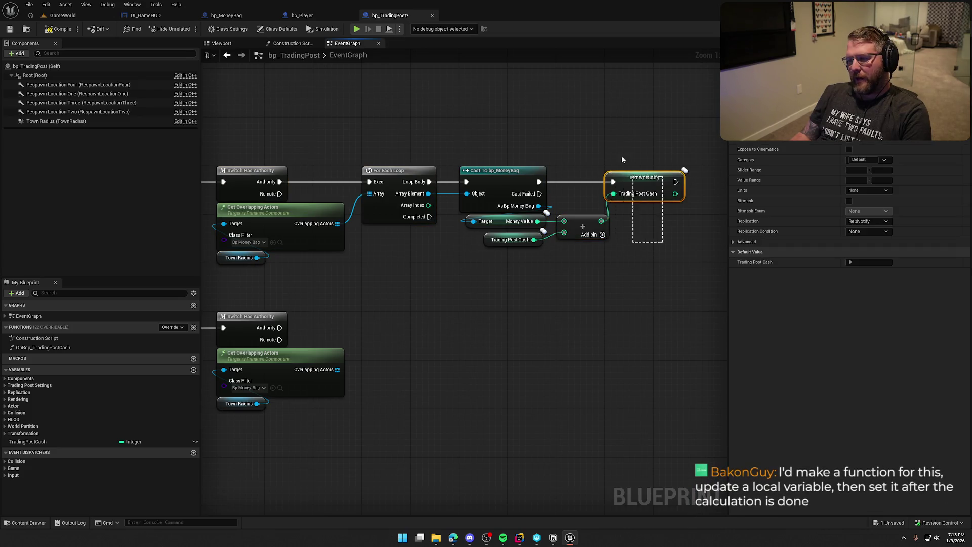
{"action": "left_click", "coordinate": [517, 339]}
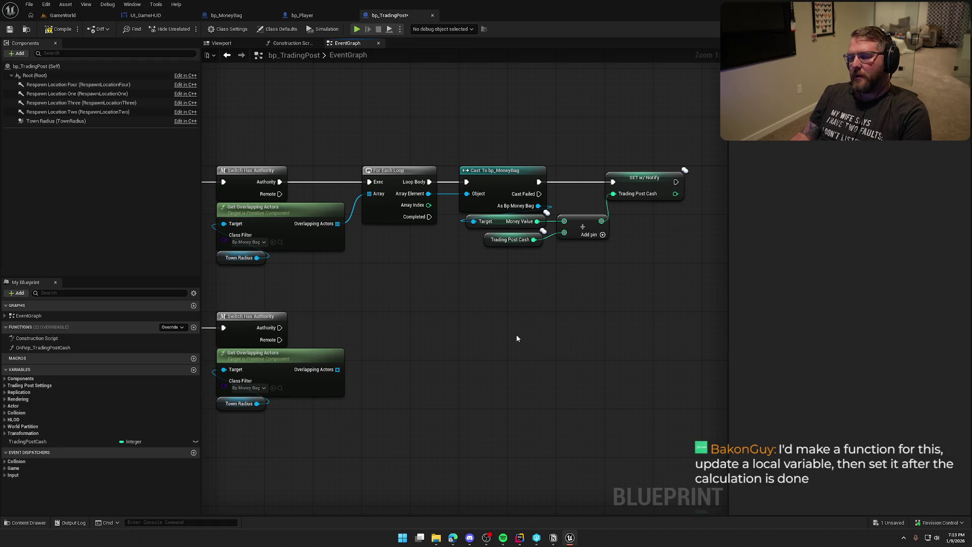
Marquee-select the upper chain from Get Overlapping Actors through Switch Has Authority.
{"action": "left_click_drag", "start_coordinate": [383, 284], "coordinate": [282, 238]}
{"action": "left_click_drag", "start_coordinate": [689, 249], "coordinate": [357, 164]}
{"action": "mouse_move", "coordinate": [481, 299]}
{"action": "left_mouse_down"}
{"action": "mouse_move", "coordinate": [555, 275]}
{"action": "mouse_move", "coordinate": [503, 275]}
{"action": "left_mouse_up"}
{"action": "left_click_drag", "start_coordinate": [251, 108], "coordinate": [618, 256]}
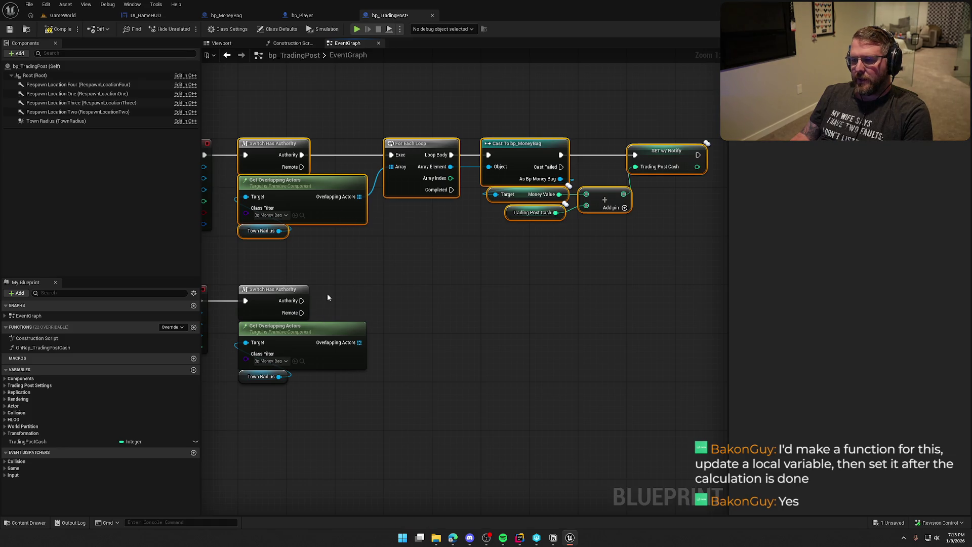
{"action": "left_click_drag", "start_coordinate": [330, 293], "coordinate": [415, 212]}
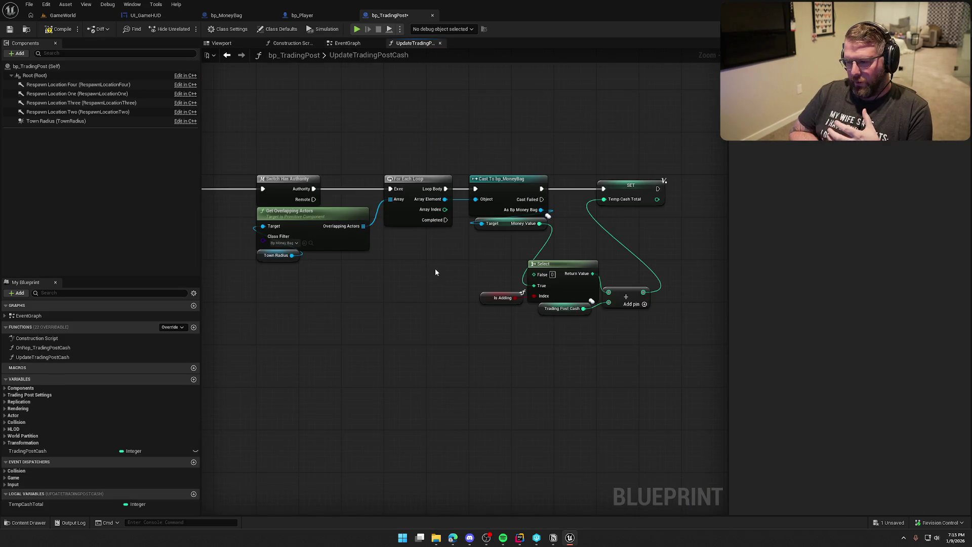
Negate Money Value with a Multiply node set to -1 and connect it onward.
{"action": "mouse_move", "coordinate": [484, 265]}
{"action": "left_mouse_down"}
{"action": "mouse_move", "coordinate": [454, 248]}
{"action": "mouse_move", "coordinate": [398, 257]}
{"action": "left_mouse_up"}
{"action": "type", "text": "multiply"}
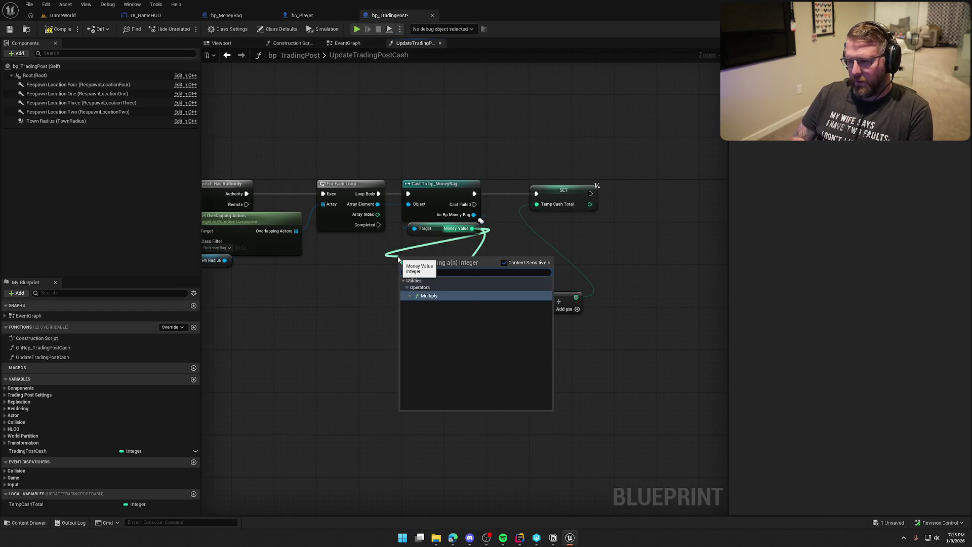
{"action": "key", "text": "Return"}
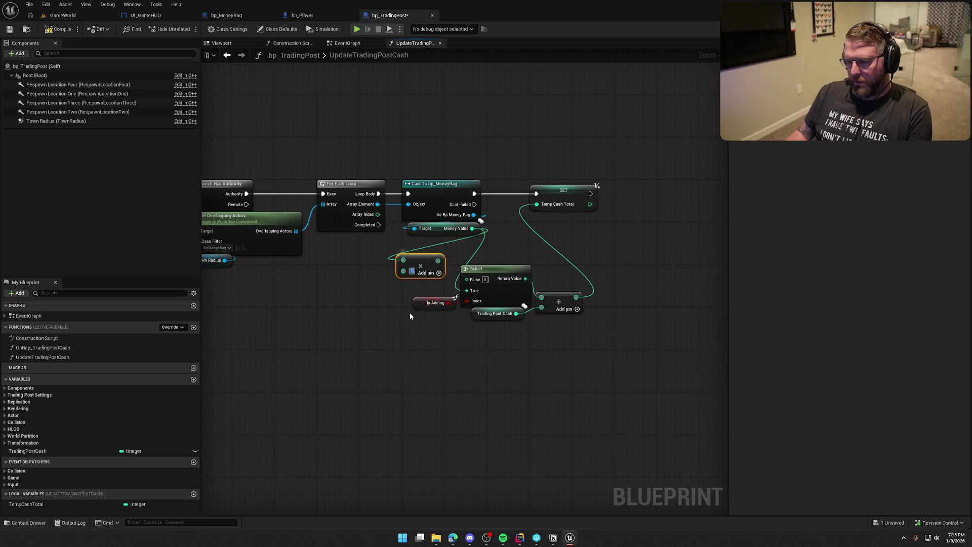
{"action": "left_click", "coordinate": [412, 271]}
{"action": "type", "text": "-1"}
{"action": "mouse_move", "coordinate": [440, 260]}
{"action": "left_mouse_down"}
{"action": "mouse_move", "coordinate": [466, 279]}
{"action": "mouse_move", "coordinate": [431, 275]}
{"action": "mouse_move", "coordinate": [430, 286]}
{"action": "left_mouse_up"}
Rearrange the calculation nodes, the Temp Cash Total setter and the Add node.
{"action": "left_click_drag", "start_coordinate": [586, 352], "coordinate": [393, 260]}
{"action": "left_click_drag", "start_coordinate": [481, 285], "coordinate": [508, 252]}
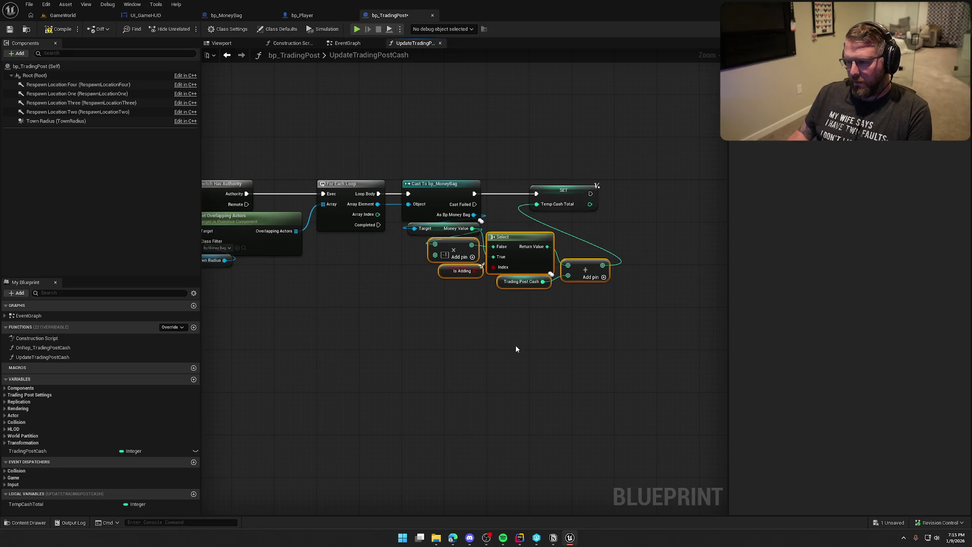
{"action": "mouse_move", "coordinate": [572, 203]}
{"action": "left_mouse_down"}
{"action": "mouse_move", "coordinate": [658, 204]}
{"action": "mouse_move", "coordinate": [646, 204]}
{"action": "left_mouse_up"}
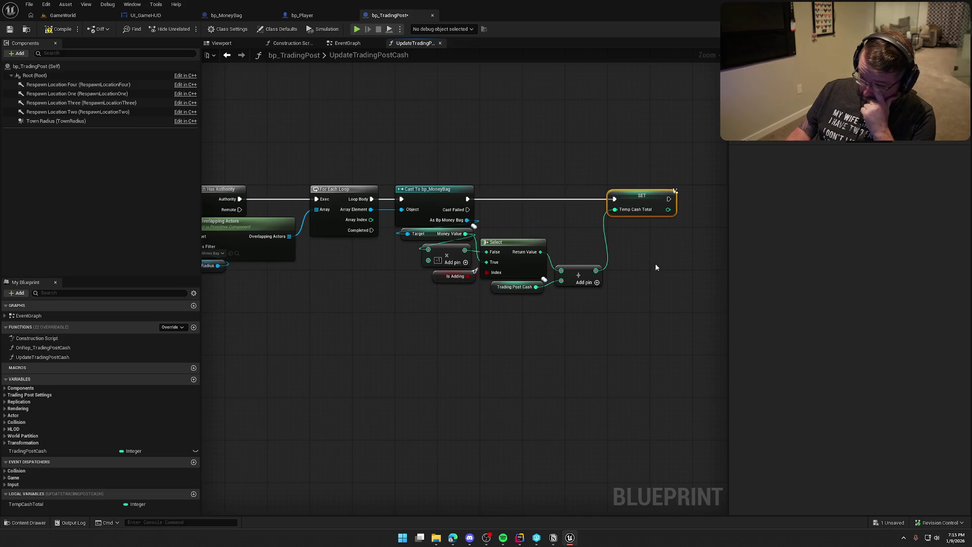
{"action": "left_click", "coordinate": [654, 282]}
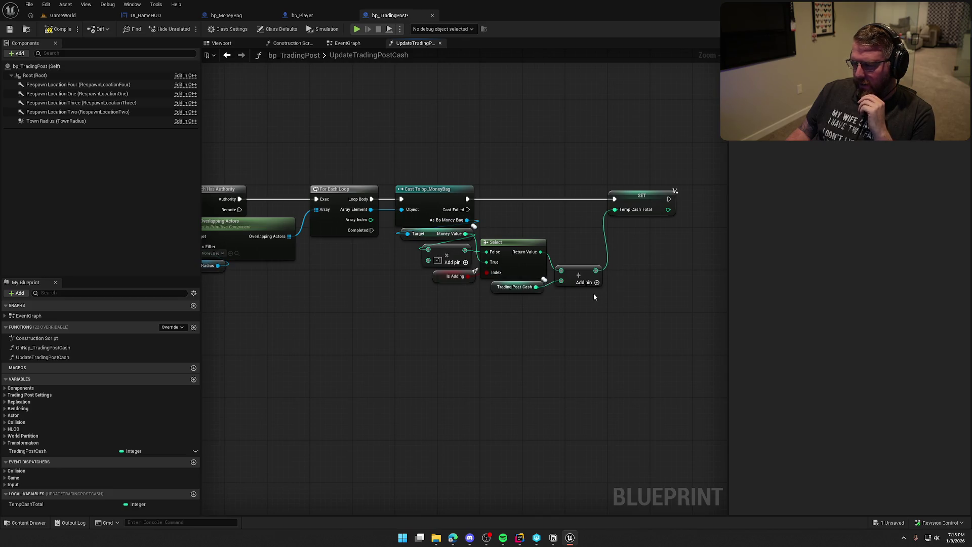
{"action": "left_click_drag", "start_coordinate": [579, 274], "coordinate": [590, 258]}
{"action": "left_click", "coordinate": [580, 309]}
{"action": "mouse_move", "coordinate": [512, 326]}
{"action": "left_mouse_down"}
{"action": "mouse_move", "coordinate": [593, 331]}
{"action": "mouse_move", "coordinate": [563, 345]}
{"action": "mouse_move", "coordinate": [408, 330]}
{"action": "mouse_move", "coordinate": [393, 305]}
{"action": "left_mouse_up"}
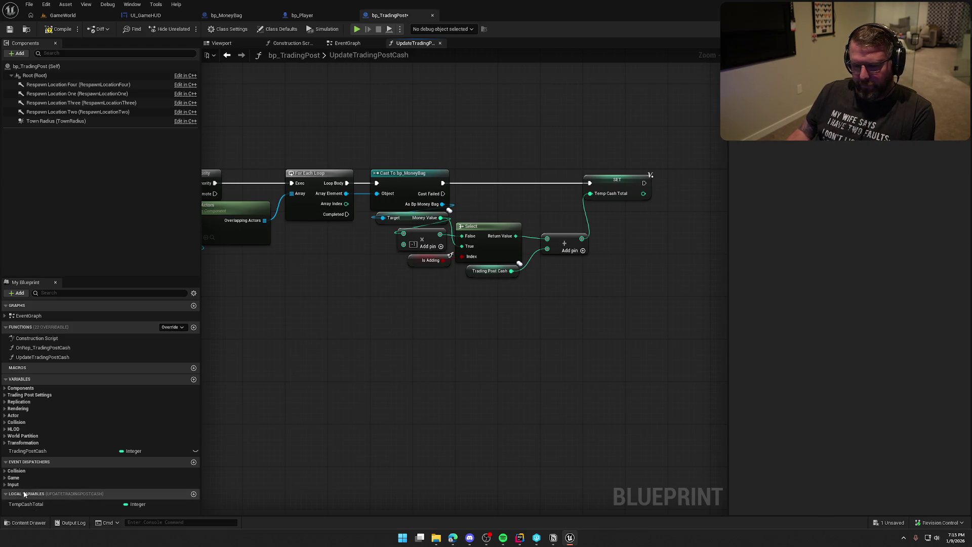
On loop Completed, set Trading Post Cash from Temp Cash Total, then compile and save.
{"action": "mouse_move", "coordinate": [29, 505]}
{"action": "left_mouse_down"}
{"action": "mouse_move", "coordinate": [248, 314]}
{"action": "mouse_move", "coordinate": [278, 300]}
{"action": "left_mouse_up"}
{"action": "mouse_move", "coordinate": [27, 451]}
{"action": "left_mouse_down"}
{"action": "mouse_move", "coordinate": [165, 427]}
{"action": "mouse_move", "coordinate": [380, 348]}
{"action": "mouse_move", "coordinate": [326, 213]}
{"action": "mouse_move", "coordinate": [347, 215]}
{"action": "left_mouse_up"}
{"action": "left_click_drag", "start_coordinate": [401, 344], "coordinate": [400, 302]}
{"action": "mouse_move", "coordinate": [317, 303]}
{"action": "left_mouse_down"}
{"action": "mouse_move", "coordinate": [385, 322]}
{"action": "mouse_move", "coordinate": [378, 315]}
{"action": "left_mouse_up"}
{"action": "left_click_drag", "start_coordinate": [283, 302], "coordinate": [379, 329]}
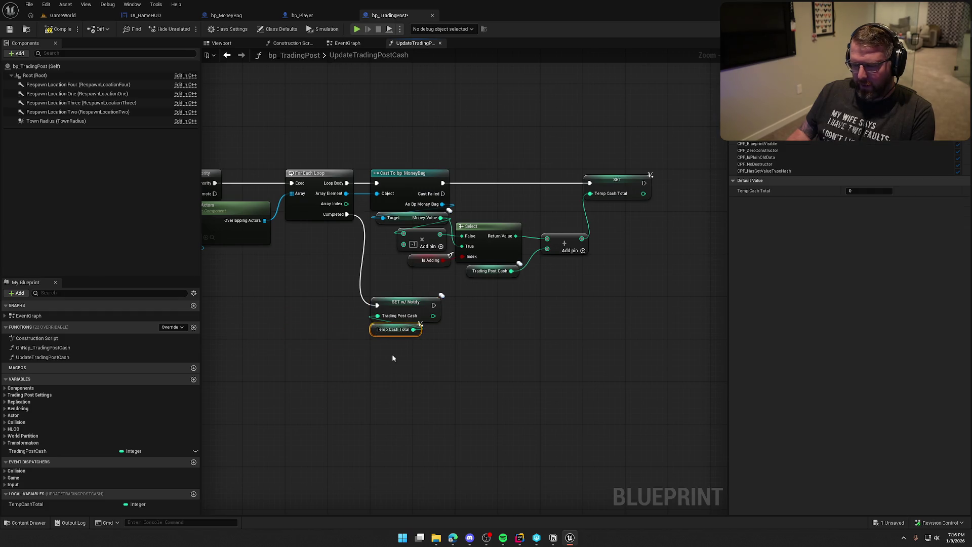
{"action": "left_click_drag", "start_coordinate": [429, 368], "coordinate": [462, 365]}
{"action": "left_click", "coordinate": [332, 298]}
{"action": "mouse_move", "coordinate": [333, 298]}
{"action": "left_mouse_down"}
{"action": "mouse_move", "coordinate": [376, 312]}
{"action": "mouse_move", "coordinate": [456, 308]}
{"action": "mouse_move", "coordinate": [292, 306]}
{"action": "mouse_move", "coordinate": [441, 304]}
{"action": "left_mouse_up"}
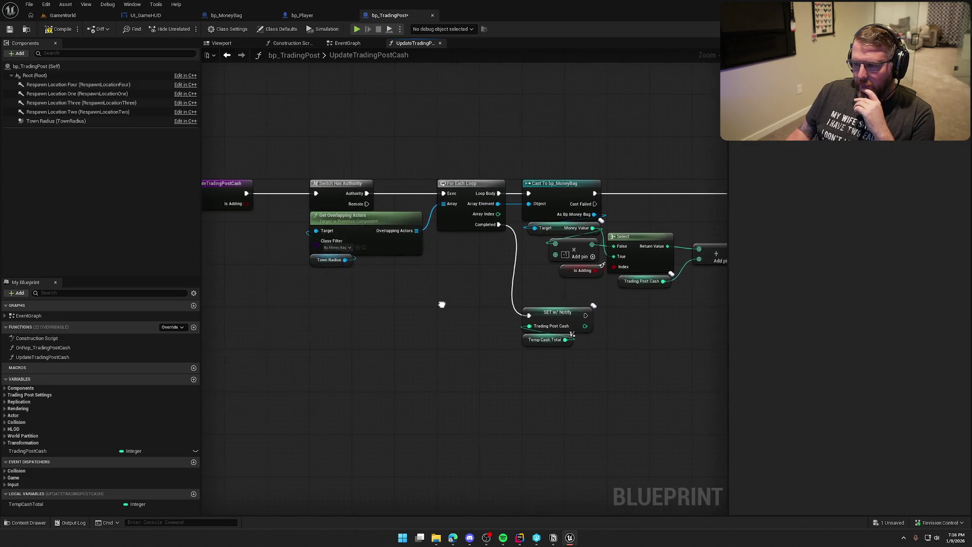
{"action": "key", "text": "ctrl+s"}
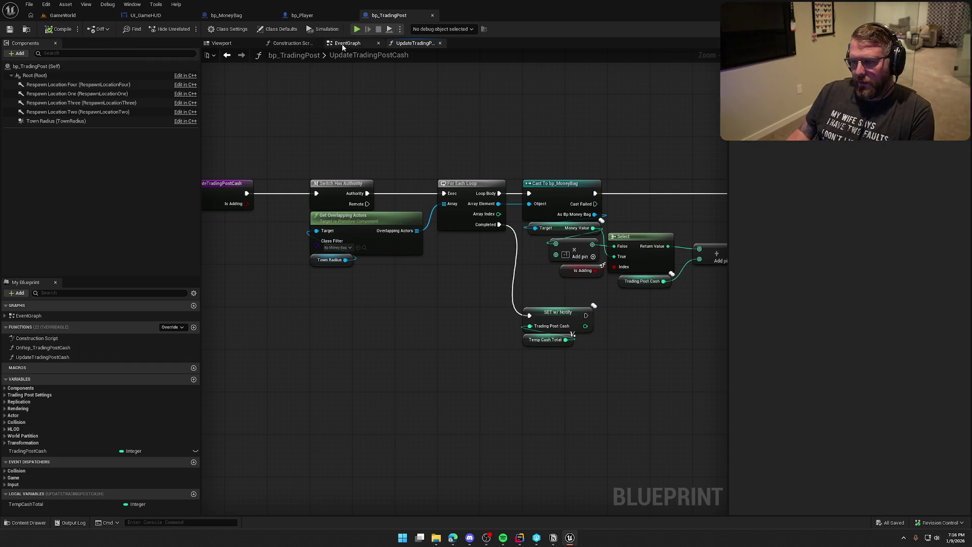
In the EventGraph, tick Is Adding on the Begin Overlap call and delete the old End Overlap nodes.
{"action": "left_click", "coordinate": [342, 44]}
{"action": "left_click", "coordinate": [416, 173]}
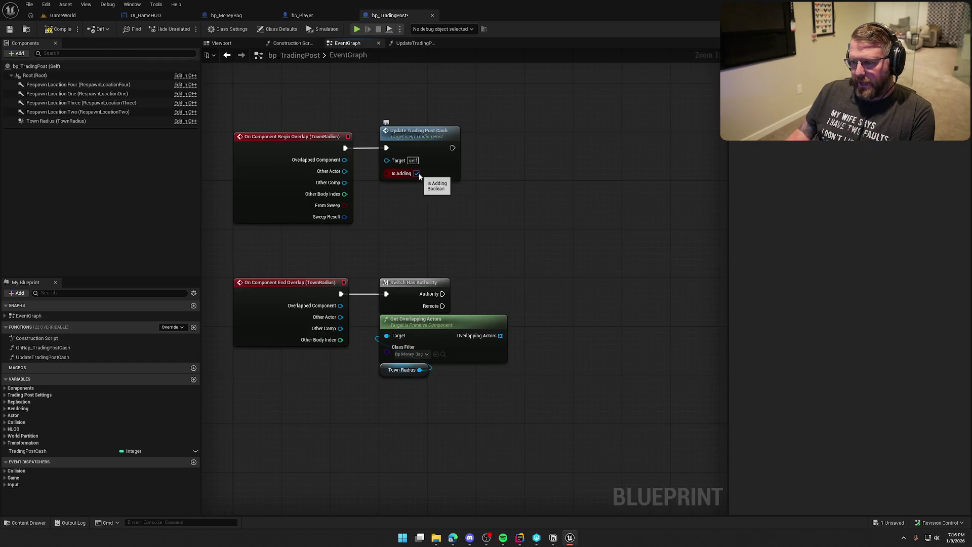
{"action": "left_click_drag", "start_coordinate": [394, 248], "coordinate": [481, 412]}
{"action": "key", "text": "Delete"}
Wire End Overlap to a copied Update Trading Post Cash call with Is Adding unticked, and save.
{"action": "left_click", "coordinate": [408, 132]}
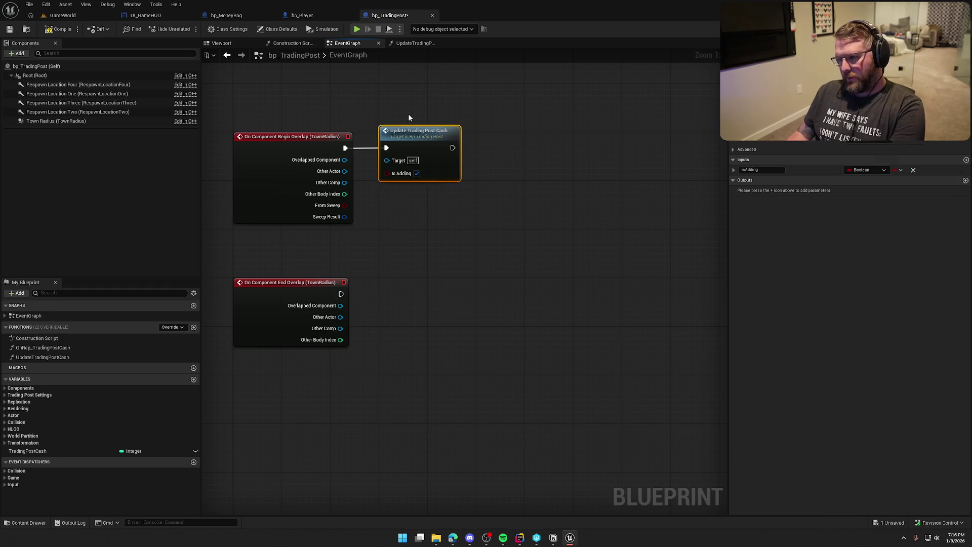
{"action": "key", "text": "ctrl+c"}
{"action": "key", "text": "ctrl+v"}
{"action": "left_click_drag", "start_coordinate": [423, 317], "coordinate": [341, 294]}
{"action": "left_click_drag", "start_coordinate": [456, 302], "coordinate": [419, 277]}
{"action": "left_click", "coordinate": [416, 319]}
{"action": "left_click", "coordinate": [454, 213]}
{"action": "mouse_move", "coordinate": [454, 213]}
{"action": "left_mouse_down"}
{"action": "mouse_move", "coordinate": [512, 223]}
{"action": "mouse_move", "coordinate": [425, 268]}
{"action": "mouse_move", "coordinate": [474, 276]}
{"action": "left_mouse_up"}
{"action": "key", "text": "ctrl+s"}
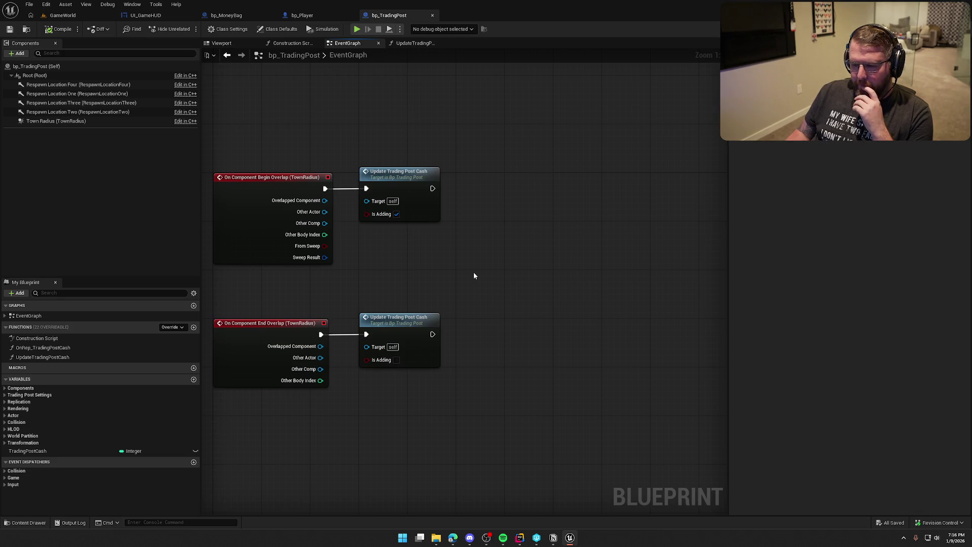
{"action": "left_click", "coordinate": [42, 350]}
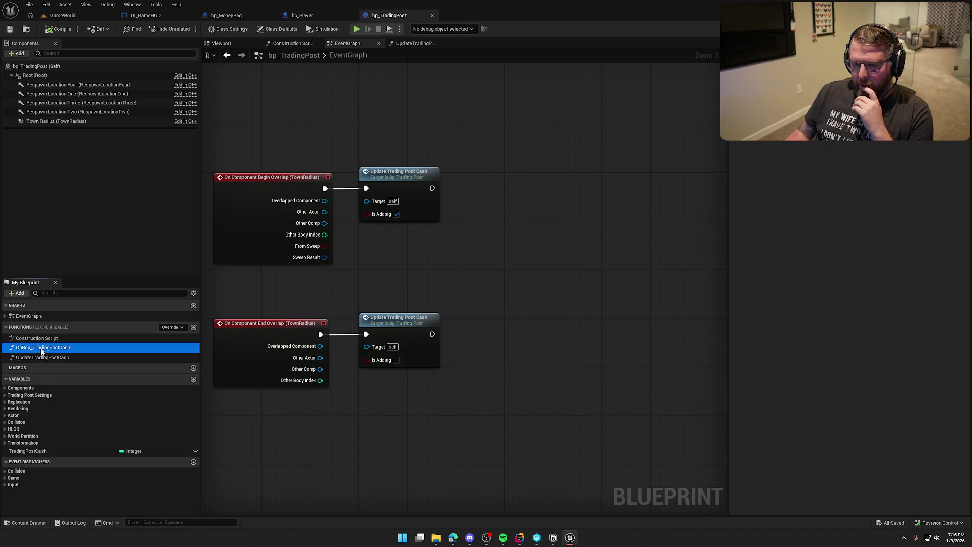
In OnRep_TradingPostCash, add Get Overlapping Actors for Town Radius filtered to Bp Player.
{"action": "double_click", "coordinate": [42, 348]}
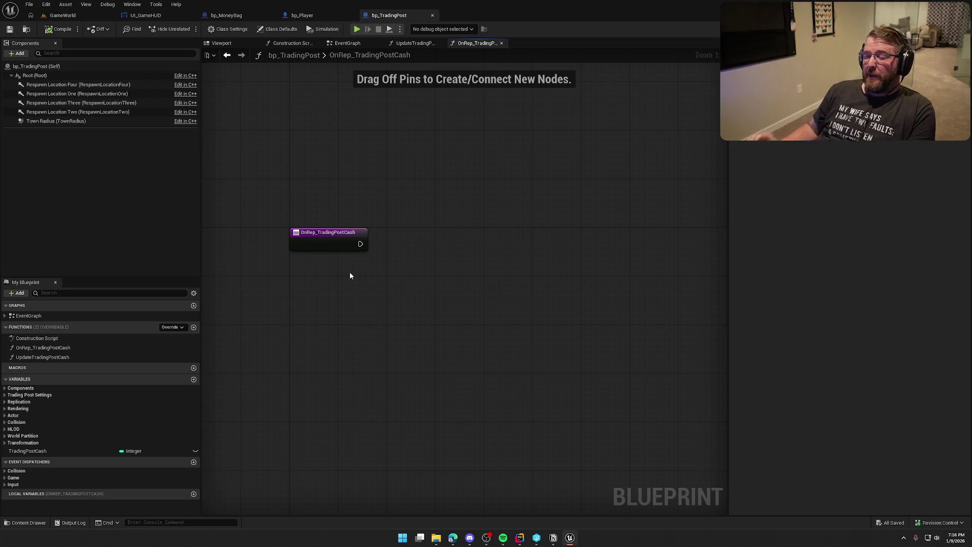
{"action": "mouse_move", "coordinate": [360, 244]}
{"action": "left_mouse_down"}
{"action": "mouse_move", "coordinate": [376, 250]}
{"action": "mouse_move", "coordinate": [368, 245]}
{"action": "left_mouse_up"}
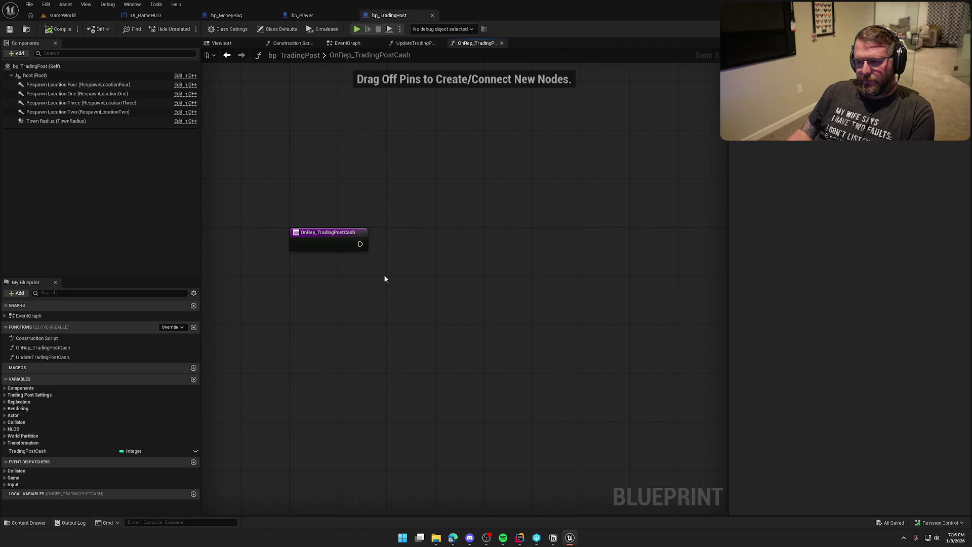
{"action": "right_click", "coordinate": [384, 279]}
{"action": "type", "text": "get overlap"}
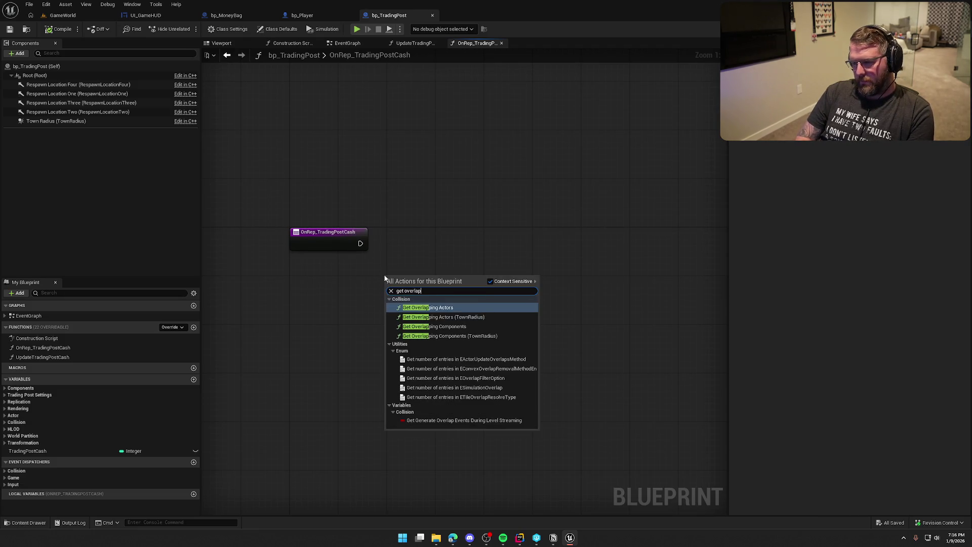
{"action": "key", "text": "Down"}
{"action": "key", "text": "Return"}
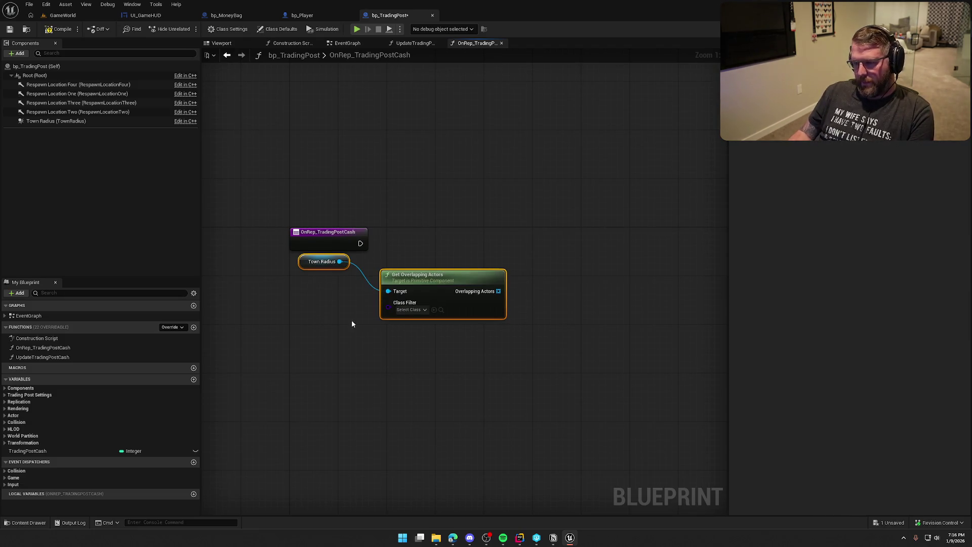
{"action": "left_click", "coordinate": [411, 310]}
{"action": "type", "text": "bp"}
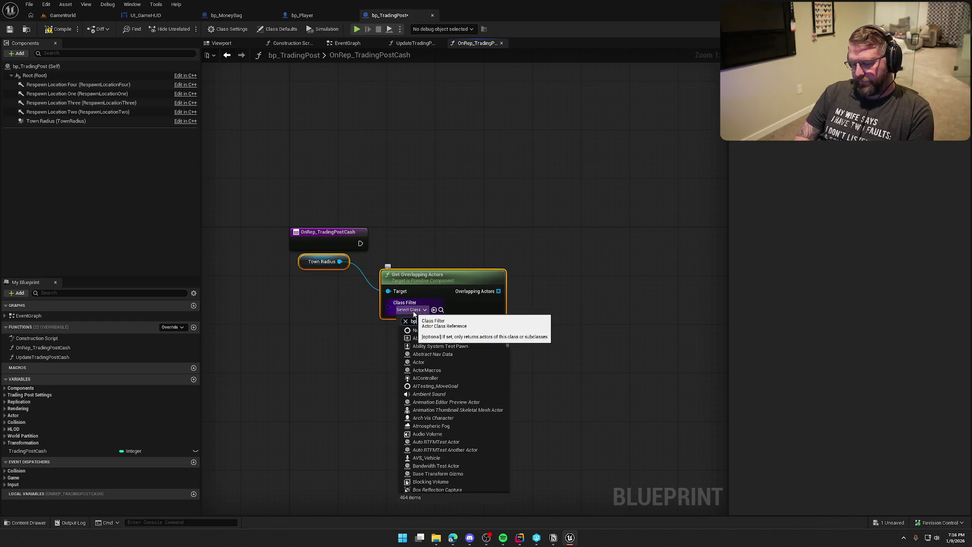
{"action": "type", "text": "_player"}
{"action": "left_click", "coordinate": [443, 352]}
{"action": "mouse_move", "coordinate": [313, 266]}
{"action": "left_mouse_down"}
{"action": "mouse_move", "coordinate": [394, 334]}
{"action": "mouse_move", "coordinate": [389, 286]}
{"action": "mouse_move", "coordinate": [328, 271]}
{"action": "left_mouse_up"}
{"action": "left_click", "coordinate": [410, 352]}
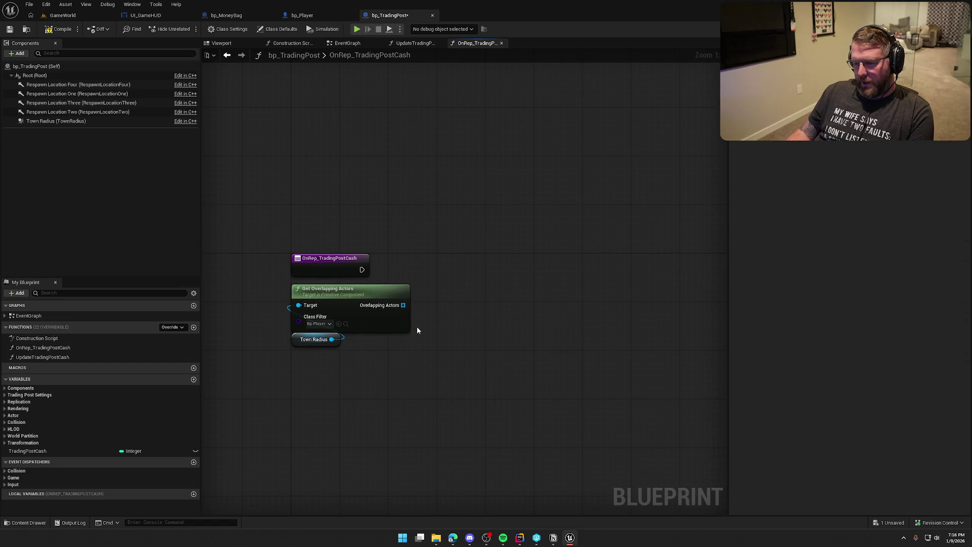
Loop over those actors with For Each Loop with Break, casting each element to bp_Player.
{"action": "key", "text": "ctrl+v"}
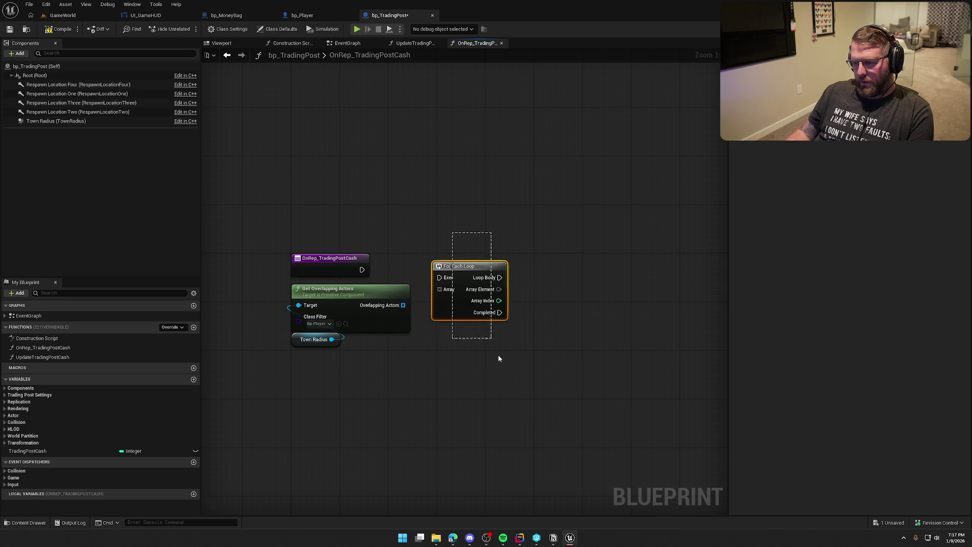
{"action": "key", "text": "Delete"}
{"action": "right_click", "coordinate": [450, 267]}
{"action": "type", "text": "for each w"}
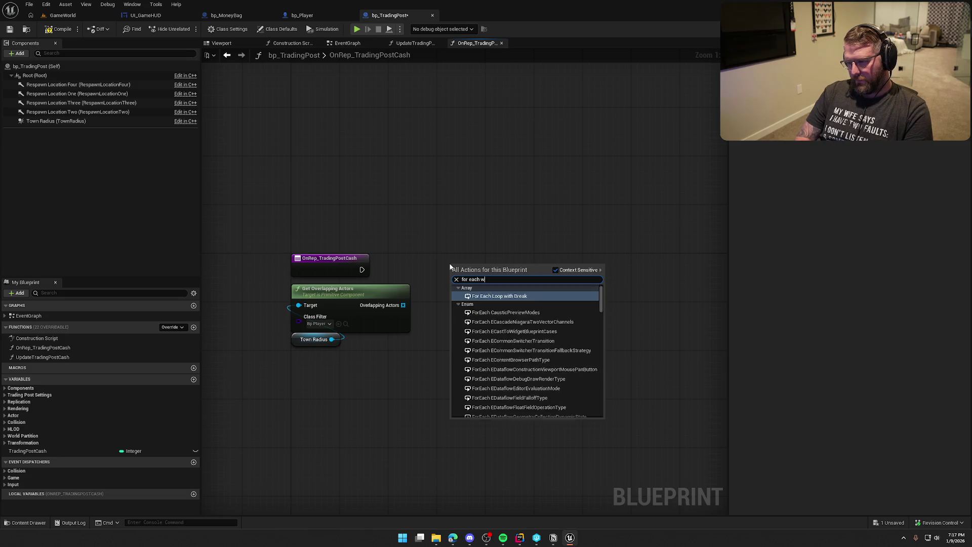
{"action": "key", "text": "Return"}
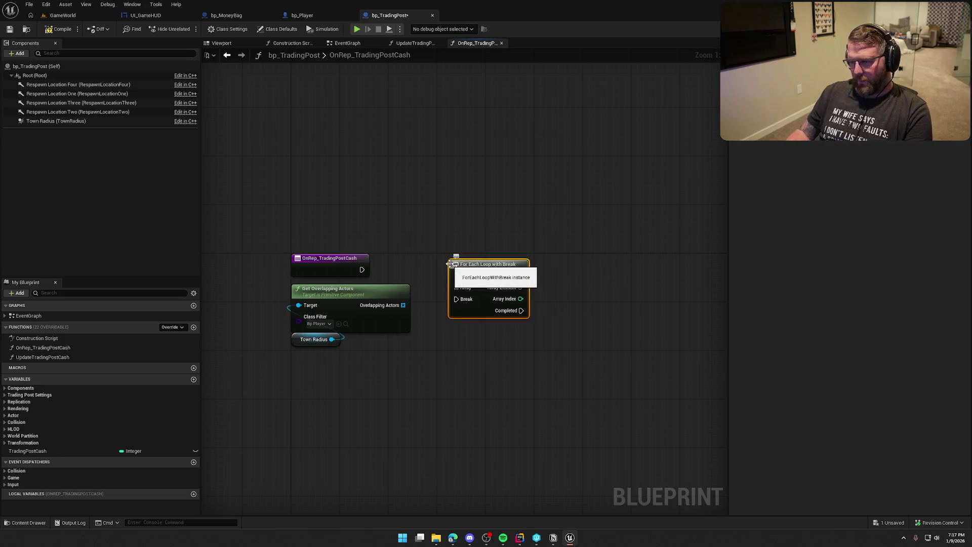
{"action": "left_click_drag", "start_coordinate": [364, 269], "coordinate": [456, 276]}
{"action": "mouse_move", "coordinate": [481, 270]}
{"action": "left_mouse_down"}
{"action": "mouse_move", "coordinate": [487, 257]}
{"action": "mouse_move", "coordinate": [505, 257]}
{"action": "mouse_move", "coordinate": [466, 262]}
{"action": "mouse_move", "coordinate": [477, 263]}
{"action": "mouse_move", "coordinate": [403, 305]}
{"action": "mouse_move", "coordinate": [462, 260]}
{"action": "mouse_move", "coordinate": [464, 271]}
{"action": "left_mouse_up"}
{"action": "type", "text": "is local"}
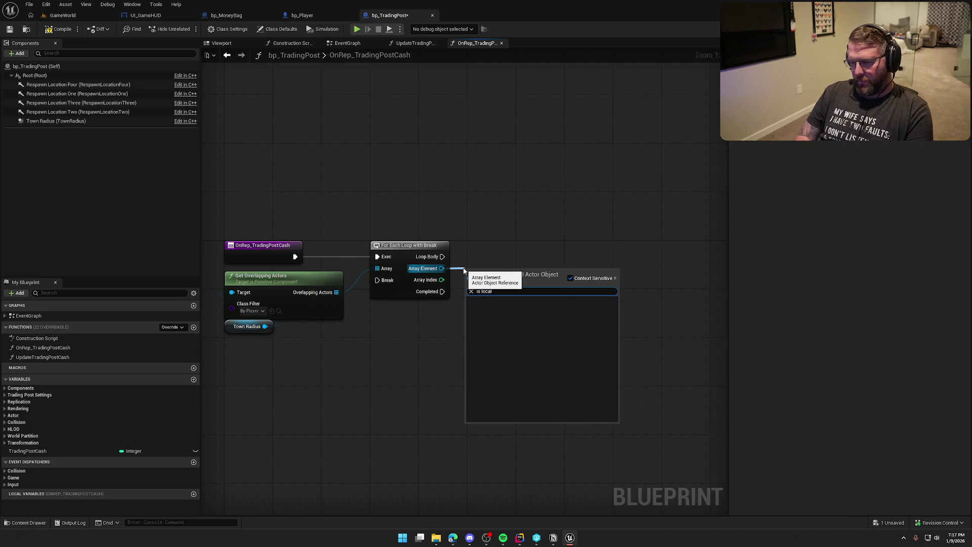
{"action": "key", "text": "Escape"}
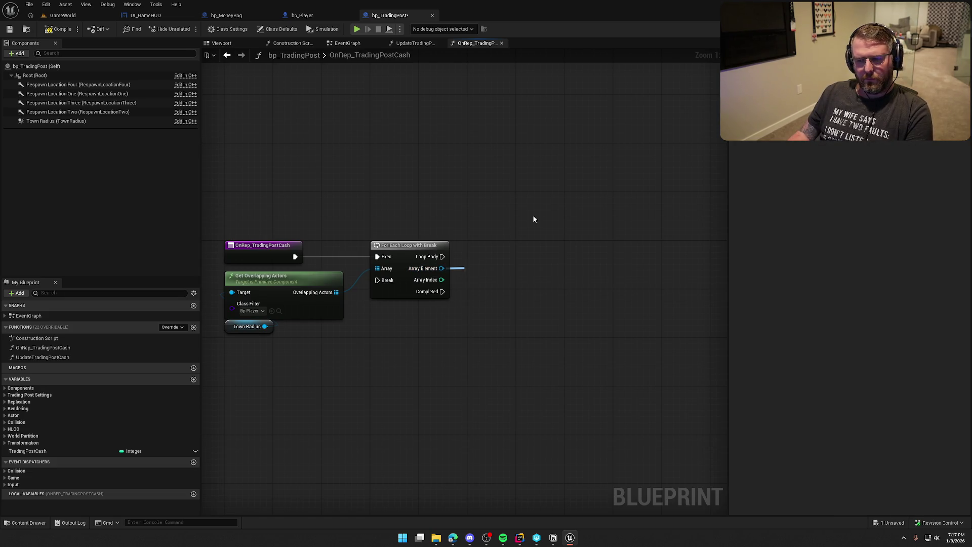
{"action": "left_click_drag", "start_coordinate": [441, 268], "coordinate": [490, 276]}
{"action": "type", "text": "cast to"}
{"action": "type", "text": "bp_player"}
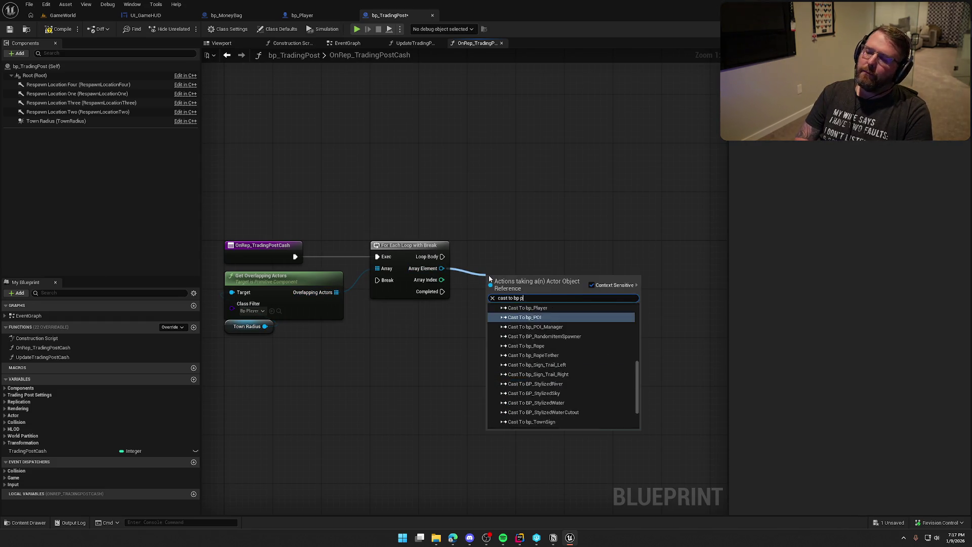
{"action": "key", "text": "Return"}
Run the bp_Player cast each iteration and branch on its Is Locally Controlled result.
{"action": "left_click_drag", "start_coordinate": [492, 287], "coordinate": [442, 257]}
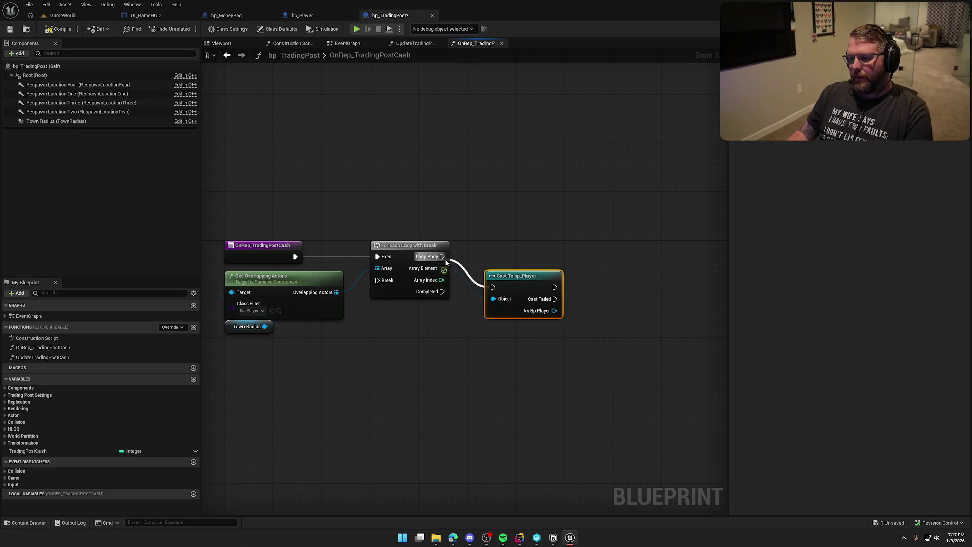
{"action": "left_click_drag", "start_coordinate": [531, 278], "coordinate": [513, 248]}
{"action": "left_click_drag", "start_coordinate": [540, 283], "coordinate": [576, 304]}
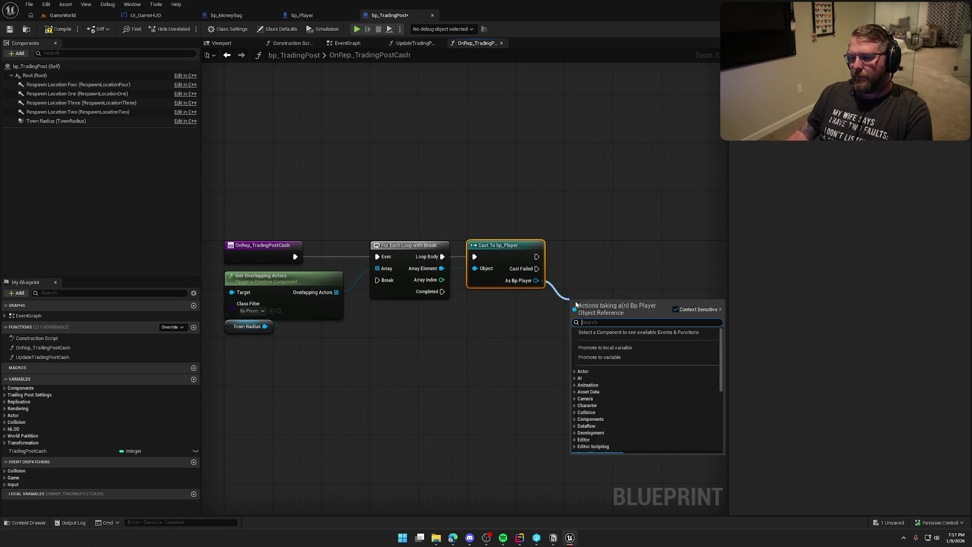
{"action": "type", "text": "is loca"}
{"action": "key", "text": "Up"}
{"action": "key", "text": "Return"}
{"action": "left_click_drag", "start_coordinate": [589, 298], "coordinate": [589, 270]}
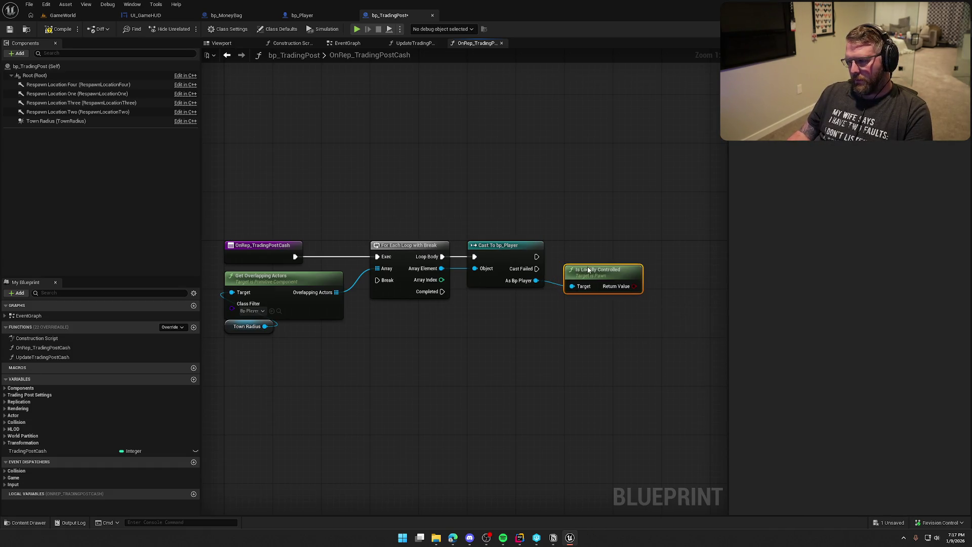
{"action": "left_click_drag", "start_coordinate": [626, 354], "coordinate": [507, 368]}
{"action": "left_click", "coordinate": [600, 276]}
{"action": "mouse_move", "coordinate": [608, 290]}
{"action": "left_mouse_down"}
{"action": "mouse_move", "coordinate": [417, 270]}
{"action": "mouse_move", "coordinate": [550, 260]}
{"action": "left_mouse_up"}
{"action": "left_click_drag", "start_coordinate": [515, 299], "coordinate": [549, 282]}
{"action": "left_click_drag", "start_coordinate": [530, 325], "coordinate": [472, 321]}
On the Branch's True pin, cast the player's Get Controller to PC_InGame.
{"action": "left_click_drag", "start_coordinate": [359, 289], "coordinate": [445, 310]}
{"action": "type", "text": "get player controller"}
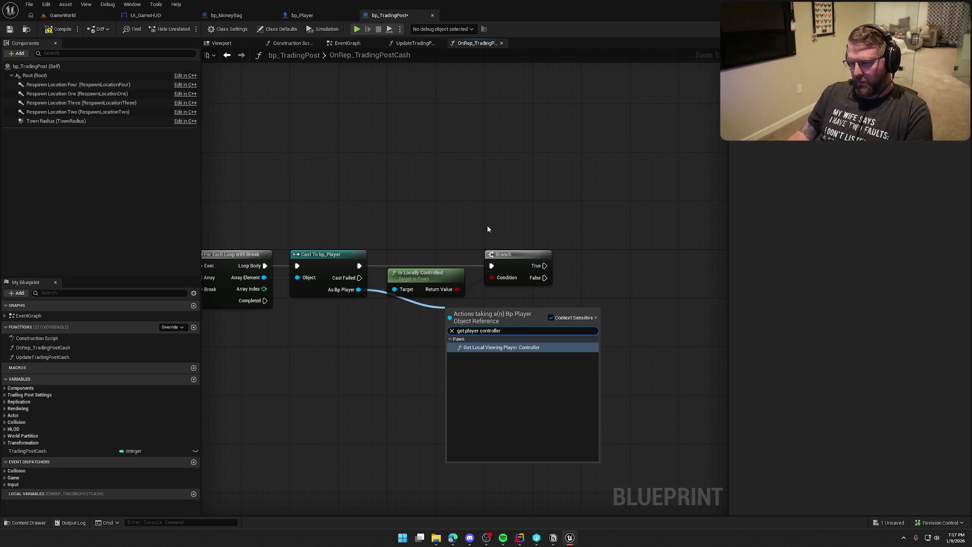
{"action": "key", "text": "Escape"}
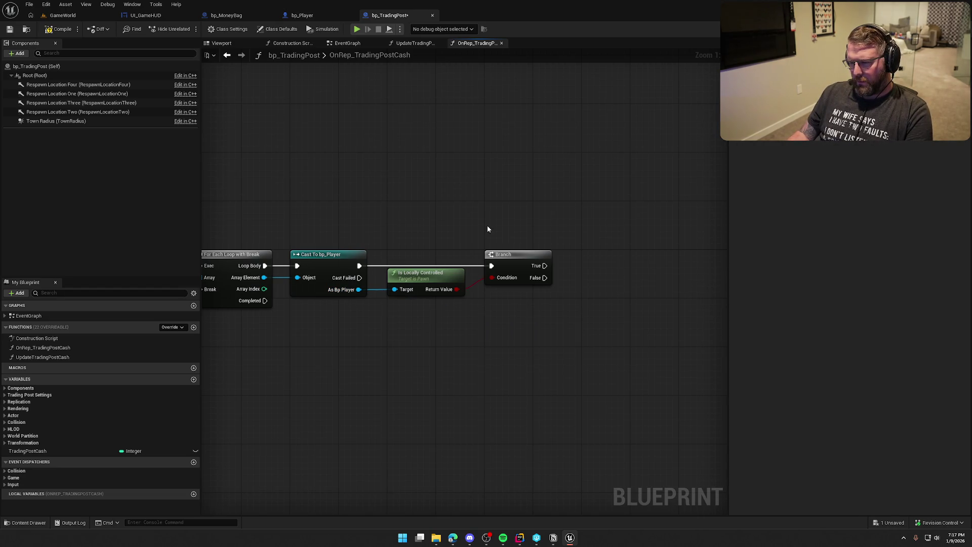
{"action": "left_click_drag", "start_coordinate": [359, 290], "coordinate": [416, 319]}
{"action": "type", "text": "get contro"}
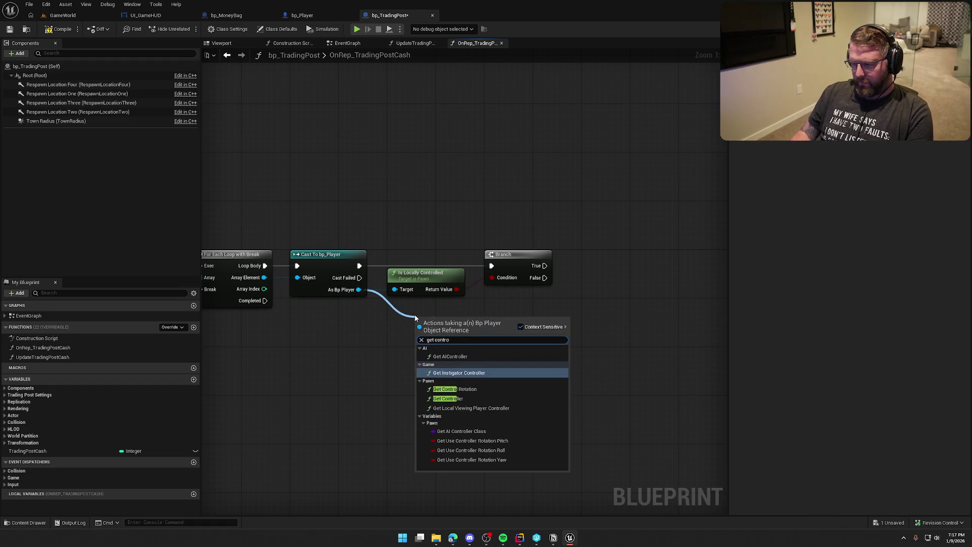
{"action": "left_click", "coordinate": [448, 399]}
{"action": "left_click_drag", "start_coordinate": [451, 330], "coordinate": [592, 305]}
{"action": "type", "text": "cast to pc"}
{"action": "key", "text": "Return"}
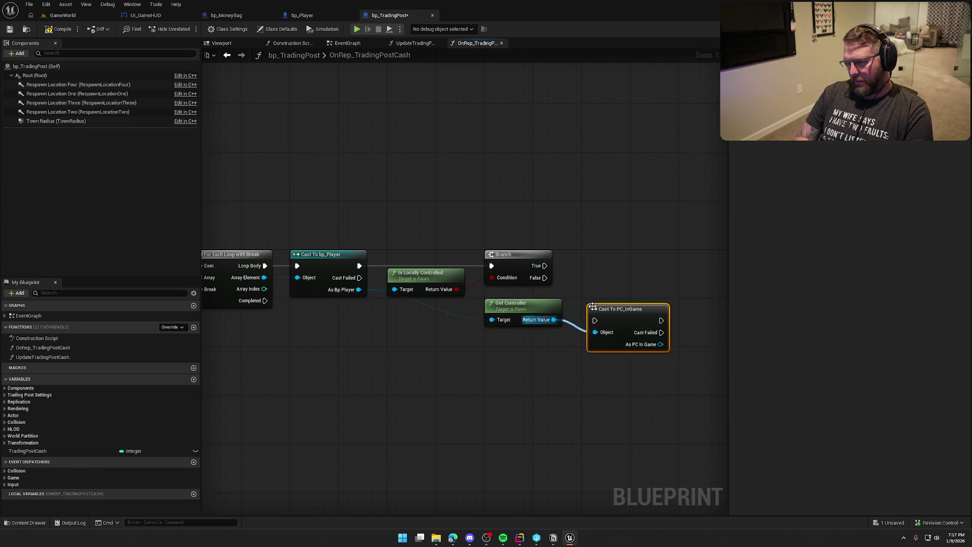
{"action": "mouse_move", "coordinate": [545, 265]}
{"action": "left_mouse_down"}
{"action": "mouse_move", "coordinate": [596, 320]}
{"action": "mouse_move", "coordinate": [610, 263]}
{"action": "mouse_move", "coordinate": [424, 245]}
{"action": "left_mouse_up"}
{"action": "left_click_drag", "start_coordinate": [488, 275], "coordinate": [551, 298]}
{"action": "type", "text": "get"}
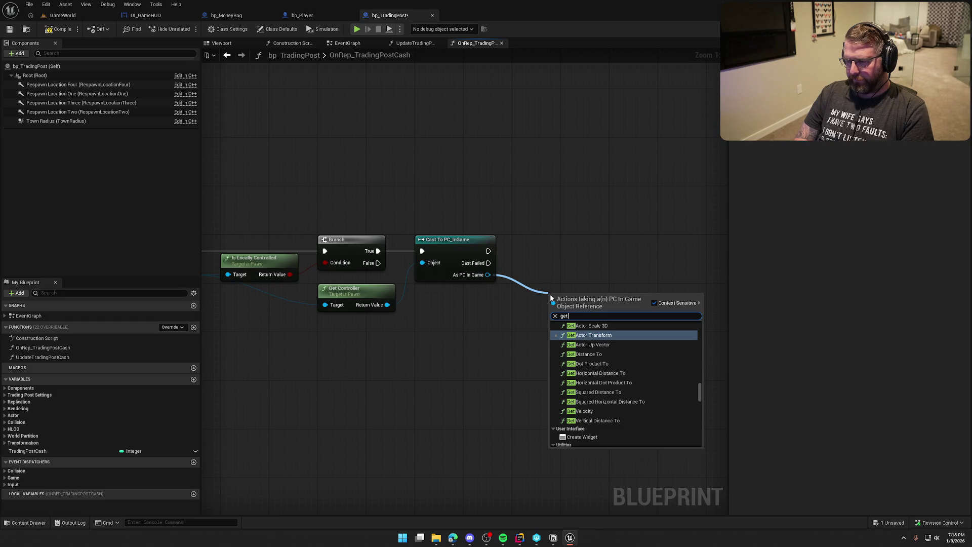
From As PC In Game, get Initial UI and cast it to UI_GameHUD.
{"action": "type", "text": " ini"}
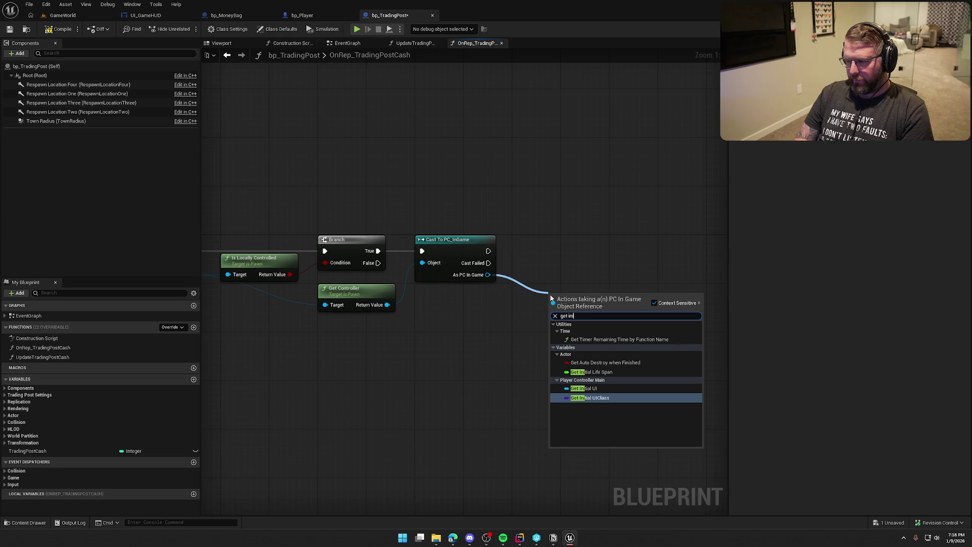
{"action": "key", "text": "Up"}
{"action": "key", "text": "Return"}
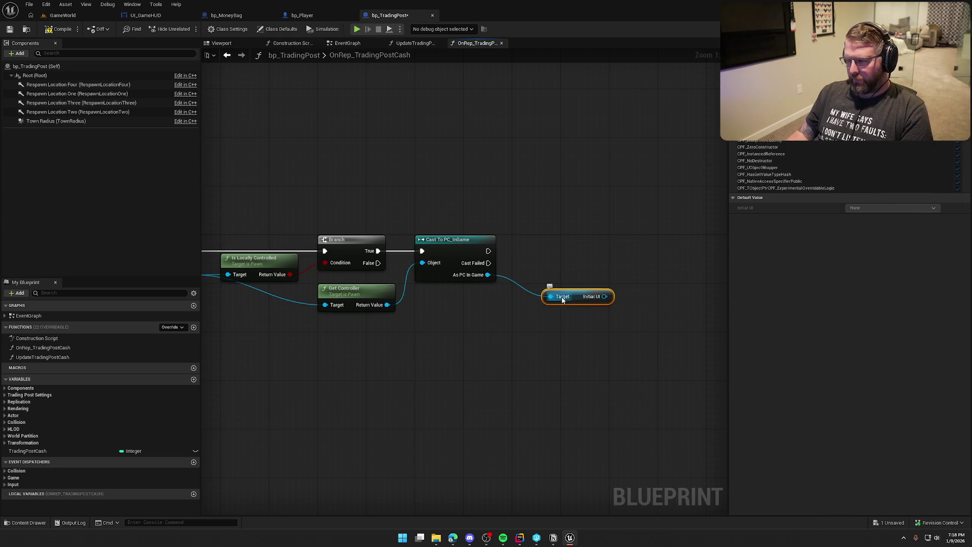
{"action": "mouse_move", "coordinate": [561, 301]}
{"action": "left_mouse_down"}
{"action": "mouse_move", "coordinate": [467, 294]}
{"action": "mouse_move", "coordinate": [511, 289]}
{"action": "left_mouse_up"}
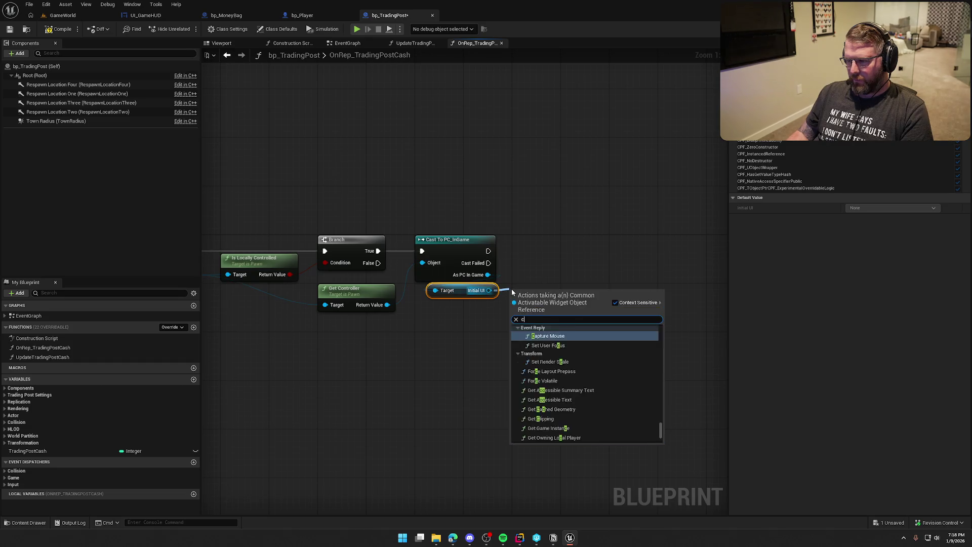
{"action": "type", "text": "cast to ui"}
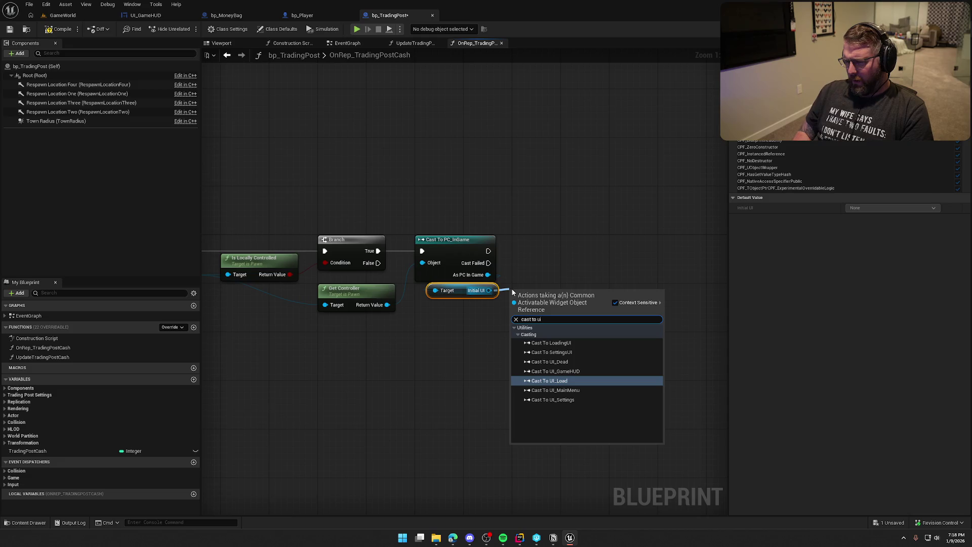
{"action": "key", "text": "Up"}
{"action": "key", "text": "Return"}
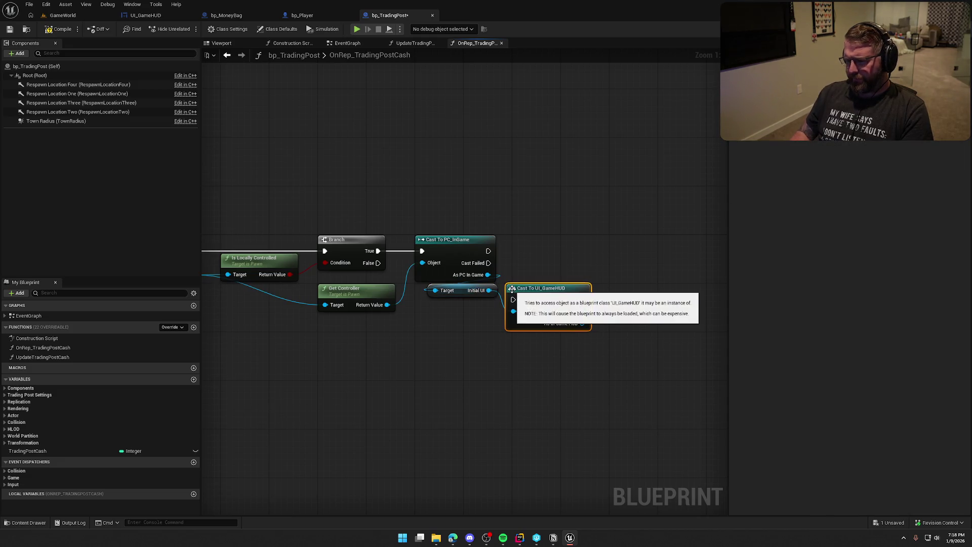
{"action": "left_click_drag", "start_coordinate": [540, 300], "coordinate": [544, 251]}
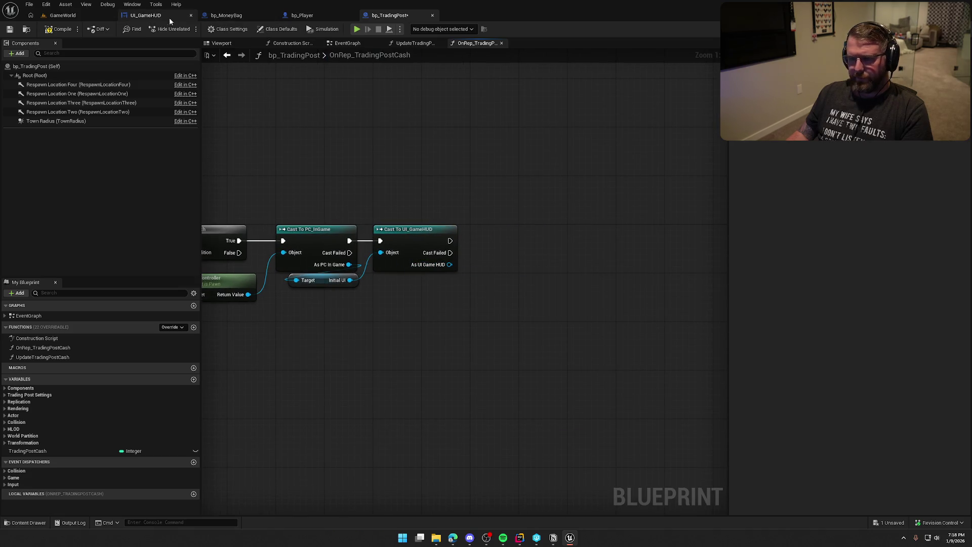
Check UI_GameHUD's events, then add the Update Cash call on the As UI Game HUD reference.
{"action": "left_click", "coordinate": [142, 16]}
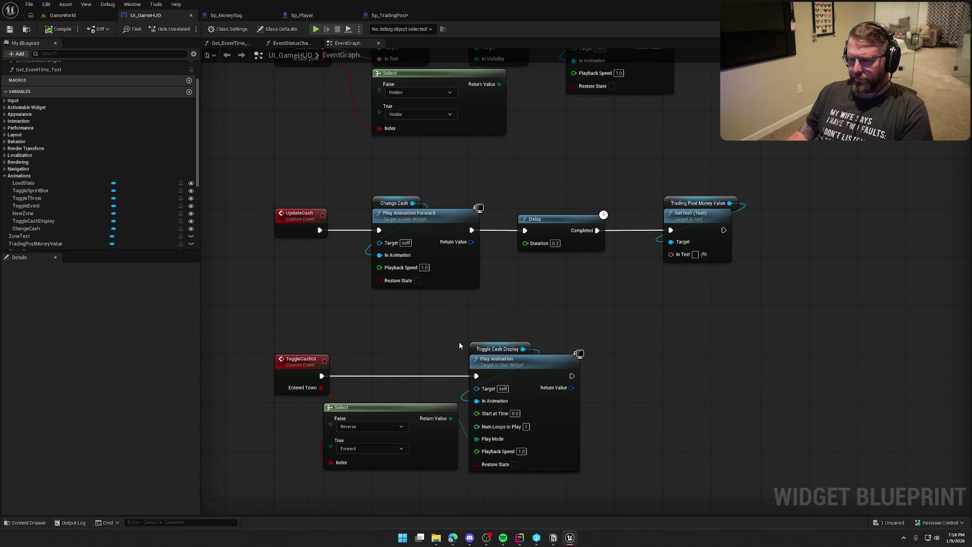
{"action": "left_click", "coordinate": [390, 15]}
{"action": "mouse_move", "coordinate": [449, 265]}
{"action": "left_mouse_down"}
{"action": "mouse_move", "coordinate": [475, 268]}
{"action": "mouse_move", "coordinate": [498, 229]}
{"action": "left_mouse_up"}
{"action": "type", "text": "update cash"}
{"action": "key", "text": "Return"}
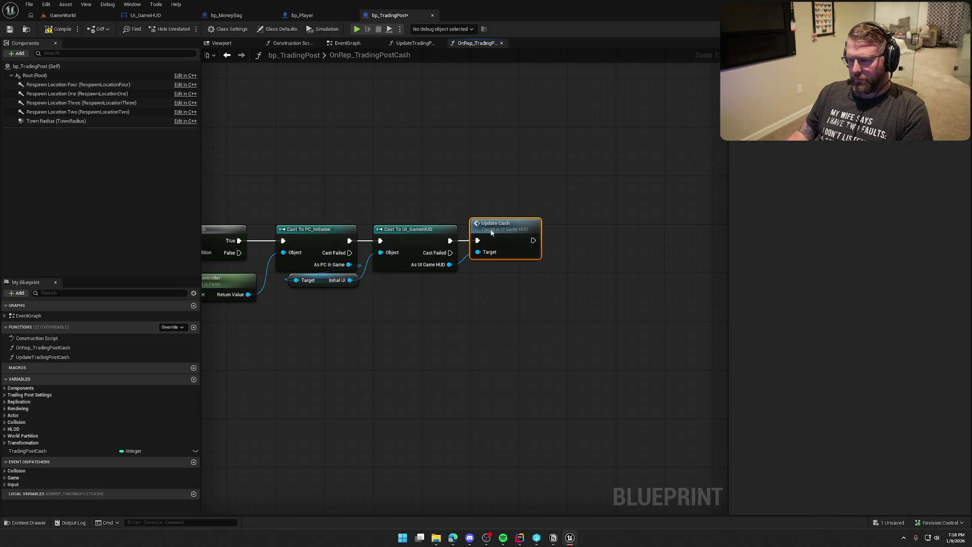
{"action": "double_click", "coordinate": [499, 228]}
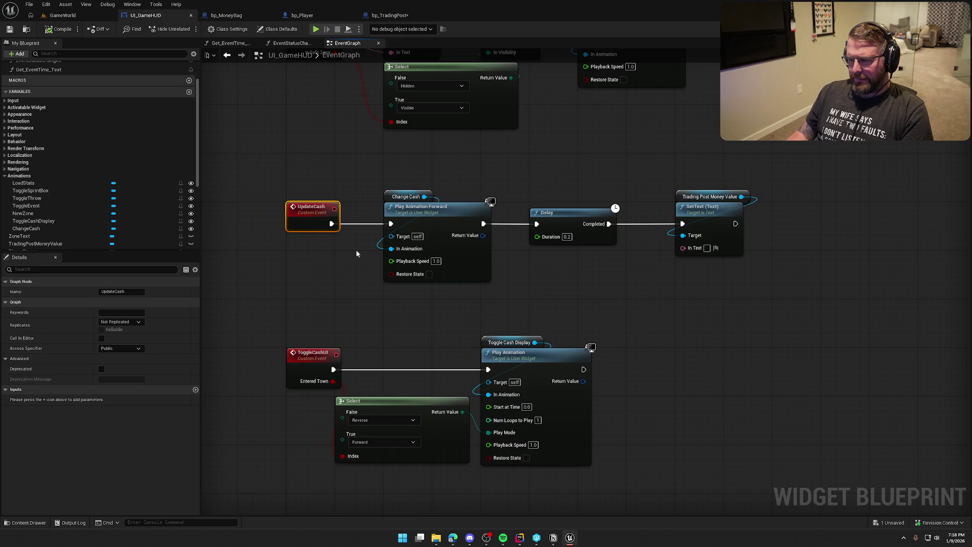
Give the UpdateCash event a numeric input named CashValue.
{"action": "left_click", "coordinate": [195, 389]}
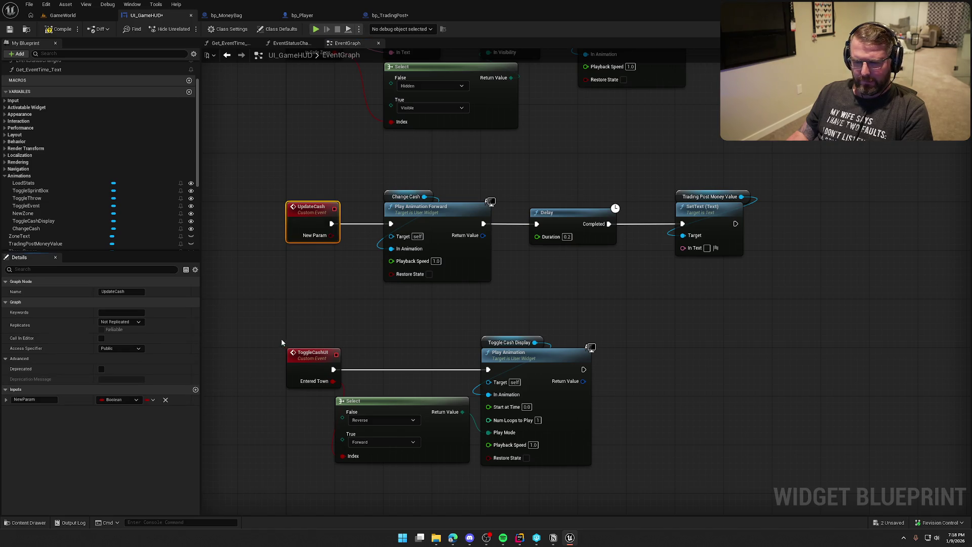
{"action": "left_click", "coordinate": [31, 399]}
{"action": "type", "text": "Cash"}
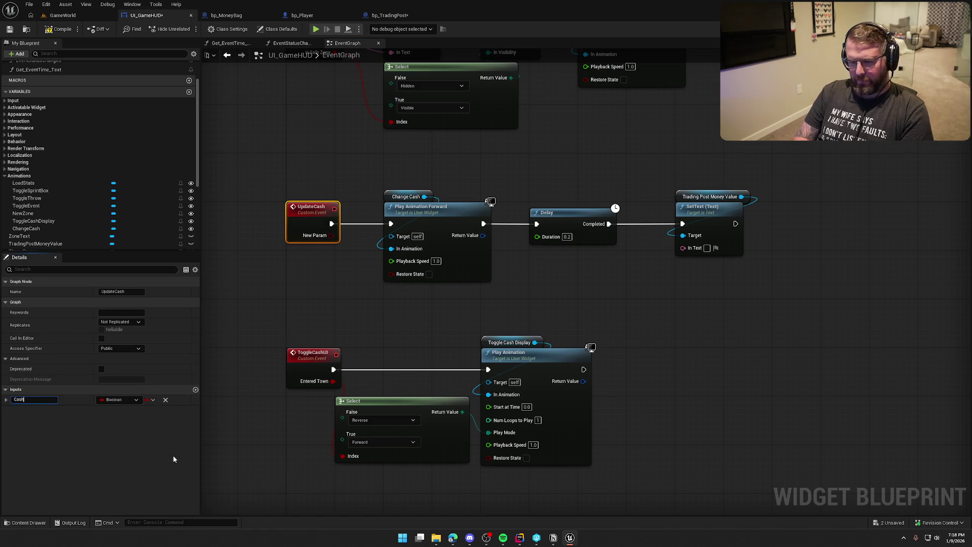
{"action": "type", "text": "Value"}
{"action": "key", "text": "Return"}
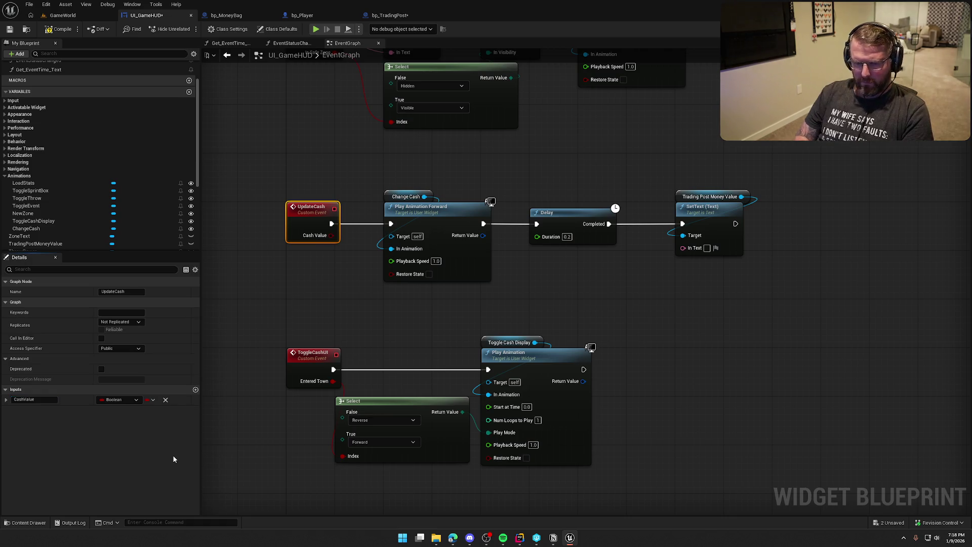
{"action": "left_click", "coordinate": [120, 401]}
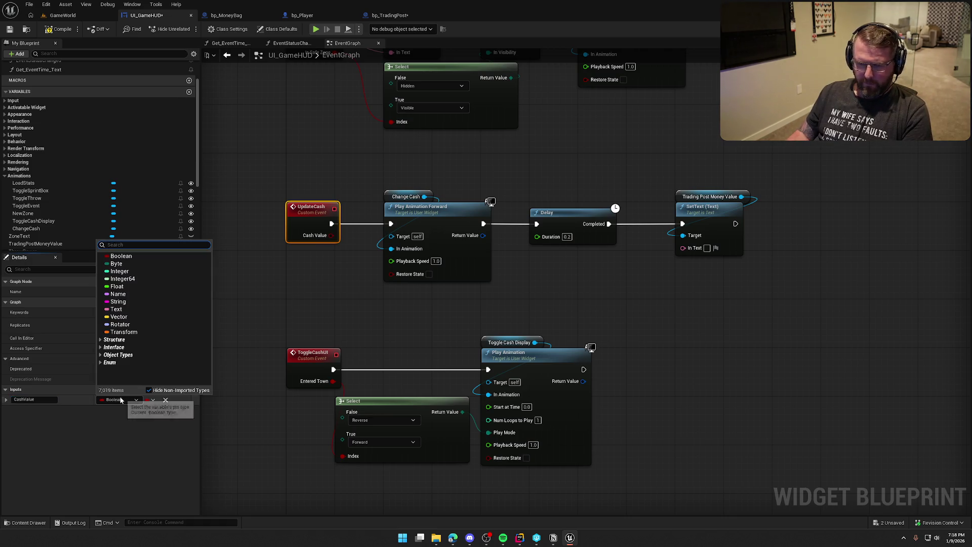
{"action": "left_click", "coordinate": [119, 271]}
{"action": "left_click", "coordinate": [337, 256]}
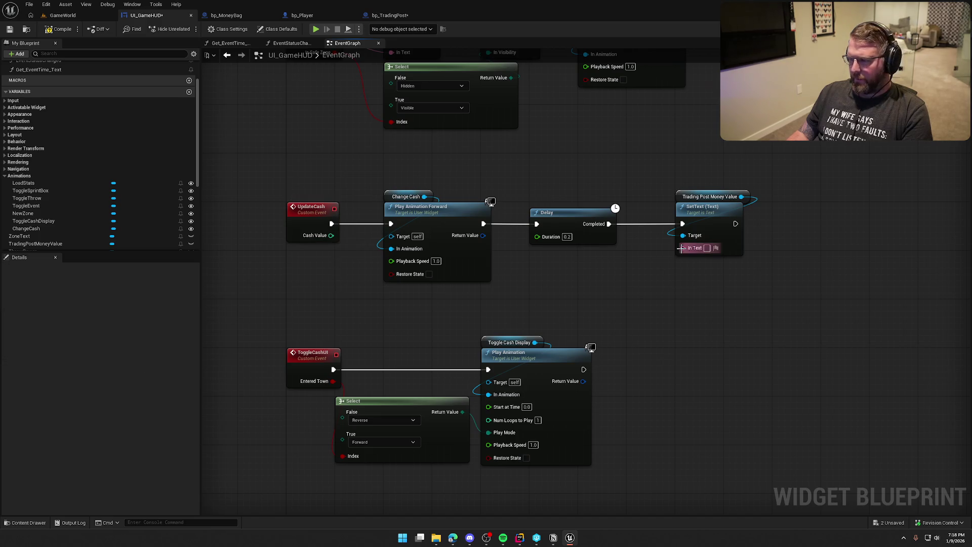
Feed CashValue into a Format Text node with pattern '${Cash}' and save.
{"action": "left_click_drag", "start_coordinate": [683, 248], "coordinate": [560, 293]}
{"action": "type", "text": "format"}
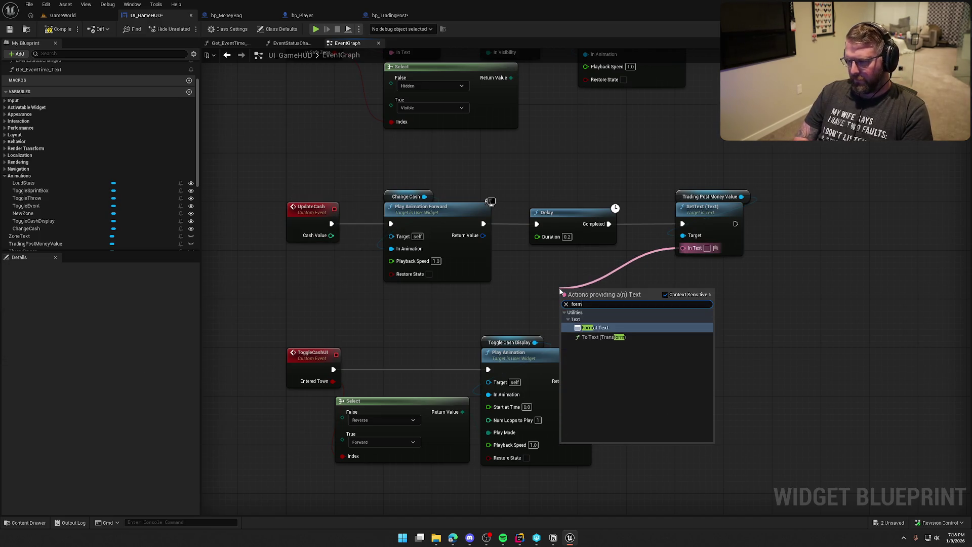
{"action": "key", "text": "Return"}
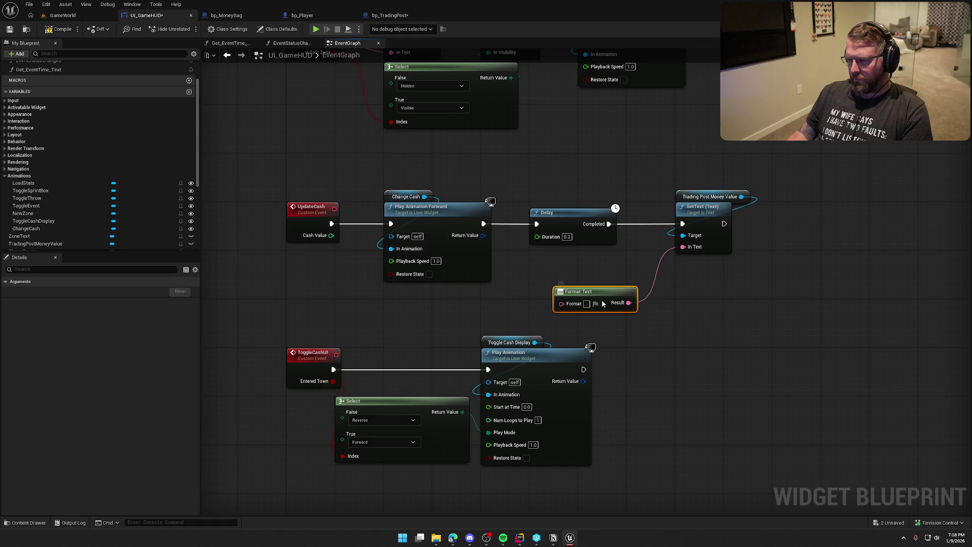
{"action": "type", "text": "$"}
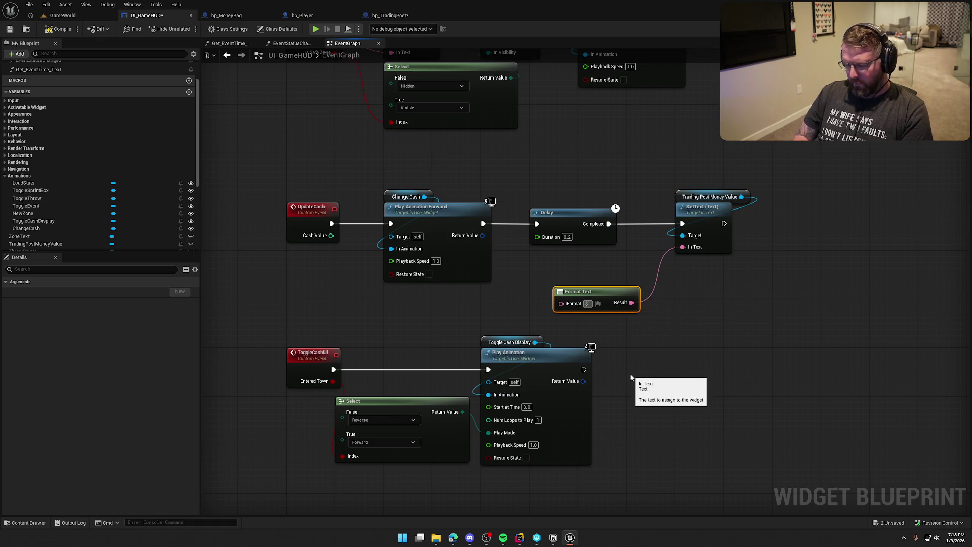
{"action": "type", "text": "{Cash}"}
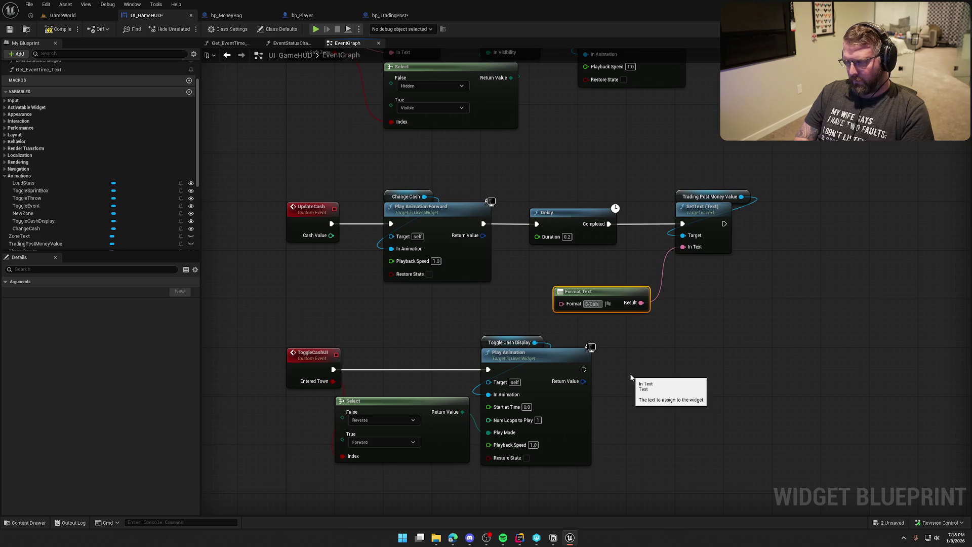
{"action": "key", "text": "Return"}
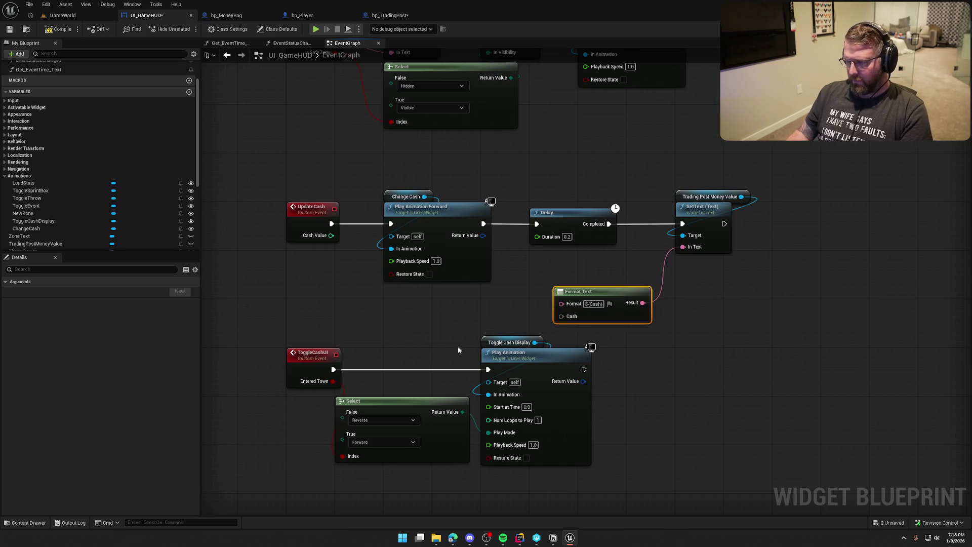
{"action": "left_click_drag", "start_coordinate": [561, 316], "coordinate": [331, 235]}
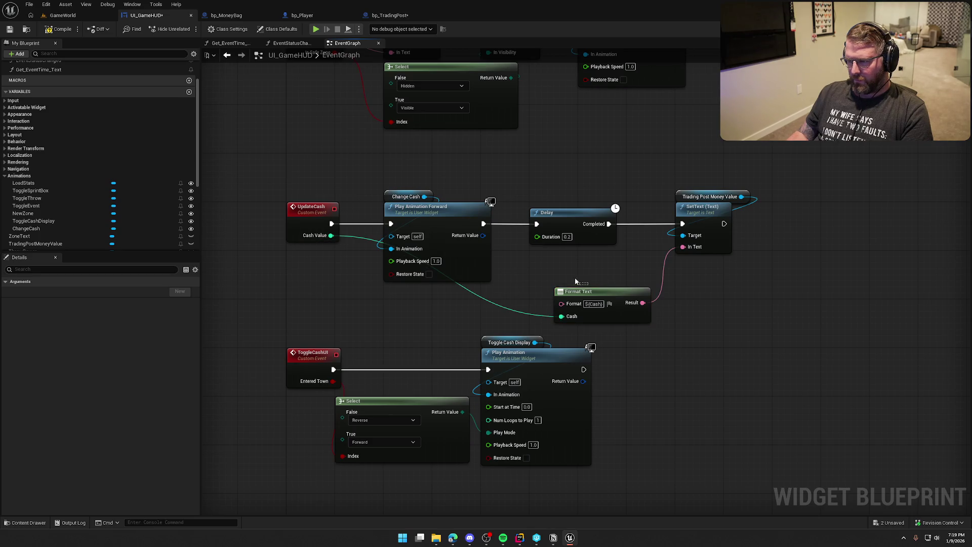
{"action": "left_click_drag", "start_coordinate": [577, 291], "coordinate": [553, 255]}
{"action": "left_click_drag", "start_coordinate": [617, 347], "coordinate": [635, 343]}
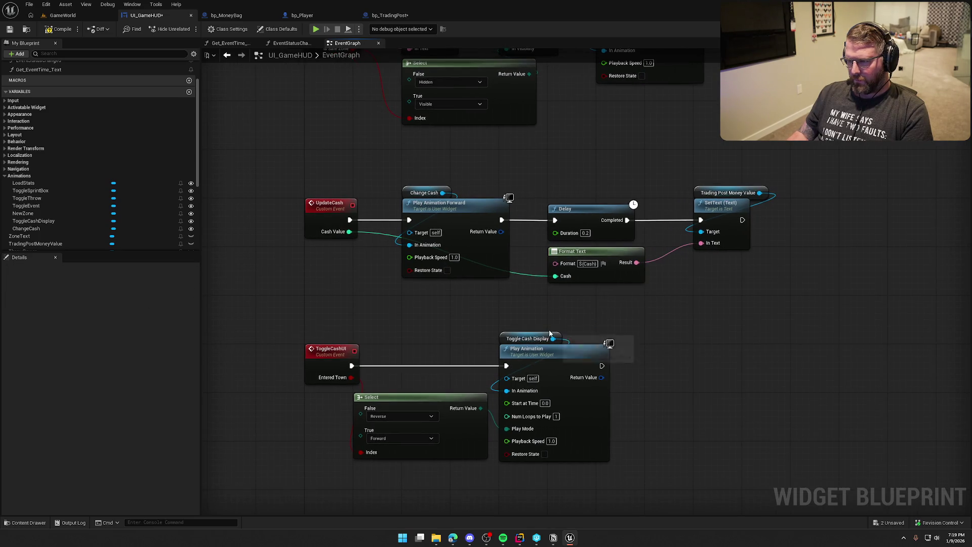
{"action": "key", "text": "ctrl+s"}
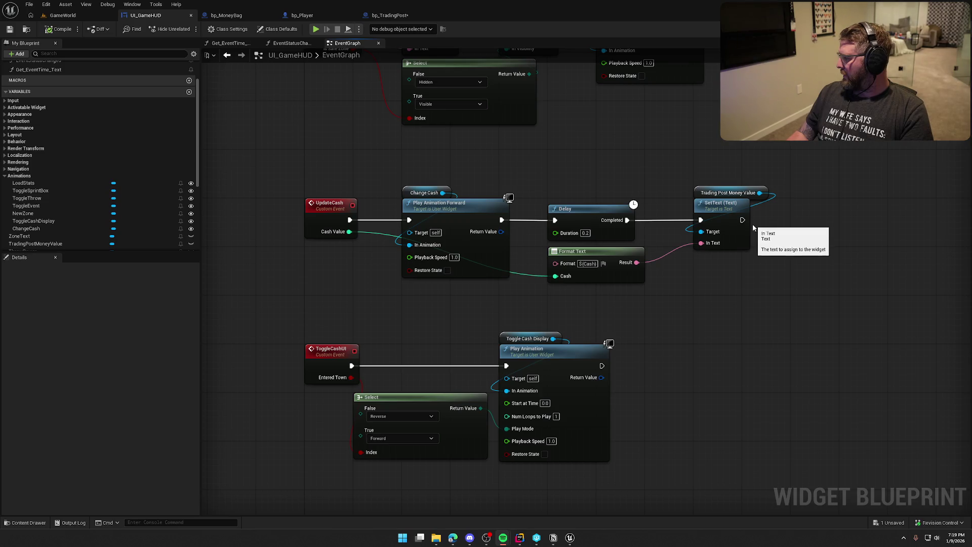
Move the SetText nodes closer to the Delay node and save UI_GameHUD again.
{"action": "left_click_drag", "start_coordinate": [692, 312], "coordinate": [653, 318]}
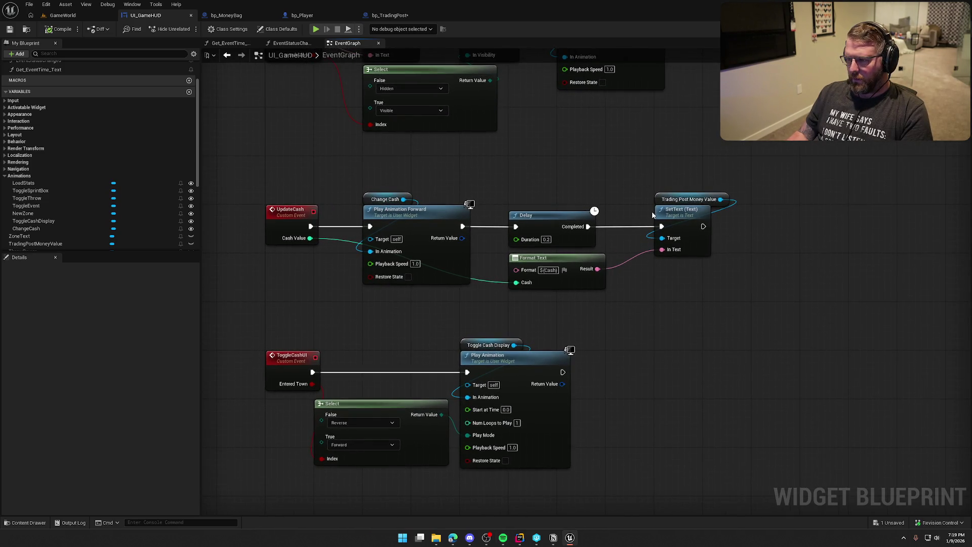
{"action": "left_click", "coordinate": [680, 220]}
{"action": "left_click_drag", "start_coordinate": [679, 220], "coordinate": [642, 218]}
{"action": "left_click", "coordinate": [640, 166]}
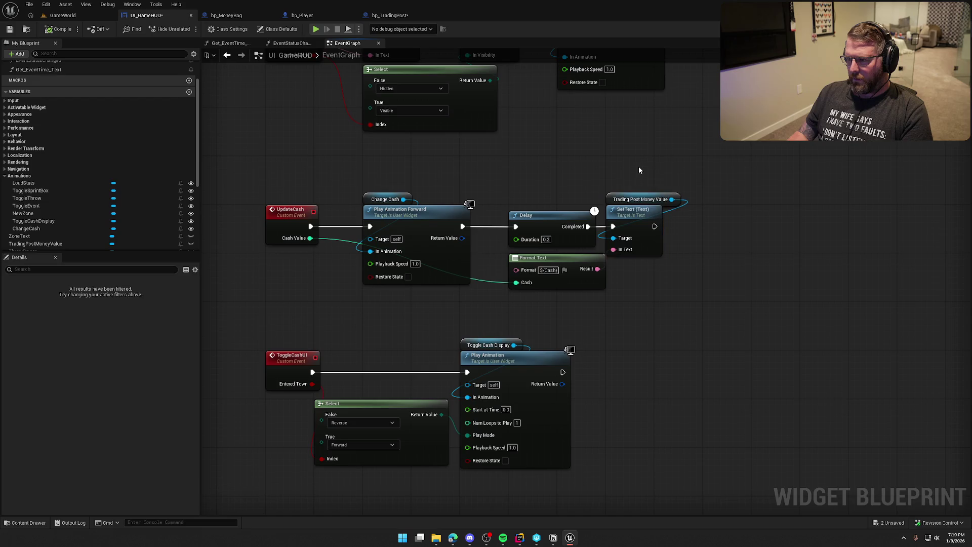
{"action": "key", "text": "ctrl+s"}
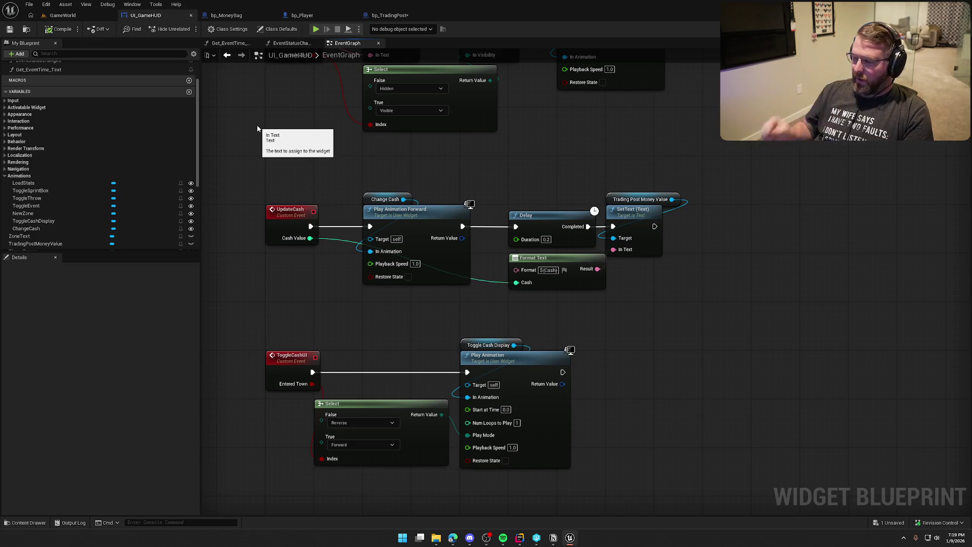
{"action": "left_click_drag", "start_coordinate": [556, 343], "coordinate": [576, 252]}
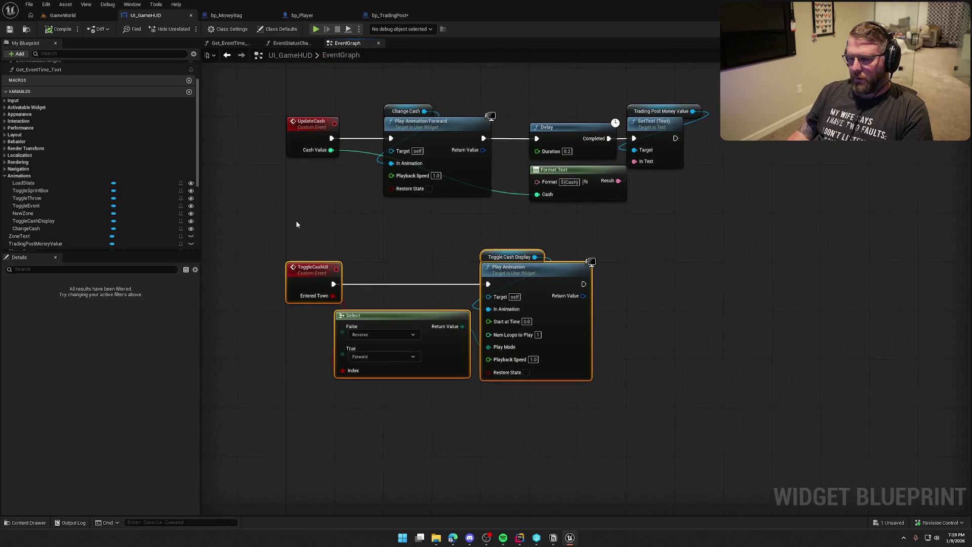
{"action": "left_click", "coordinate": [303, 16]}
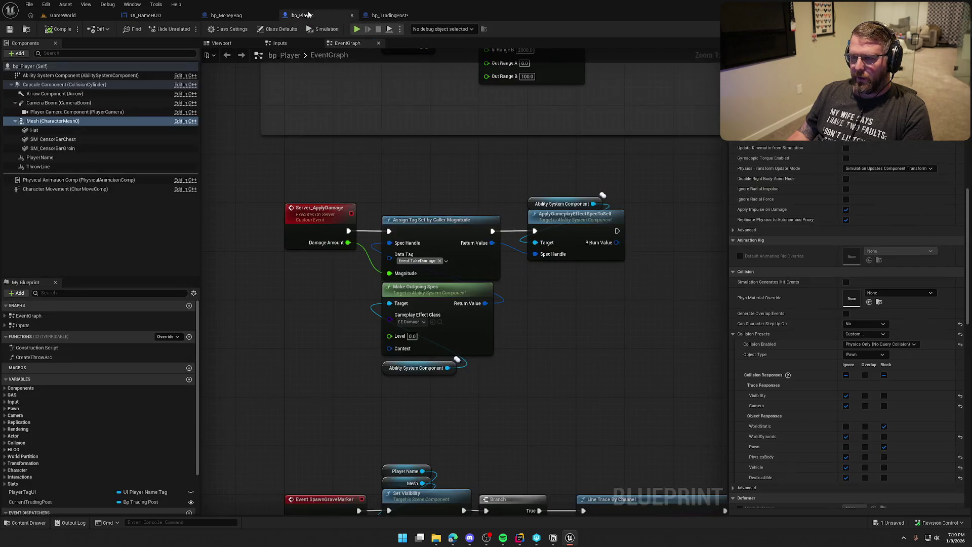
In OnRep_TradingPostCash, feed a Trading Post Cash getter into Update Cash's Cash Value.
{"action": "left_click", "coordinate": [391, 15]}
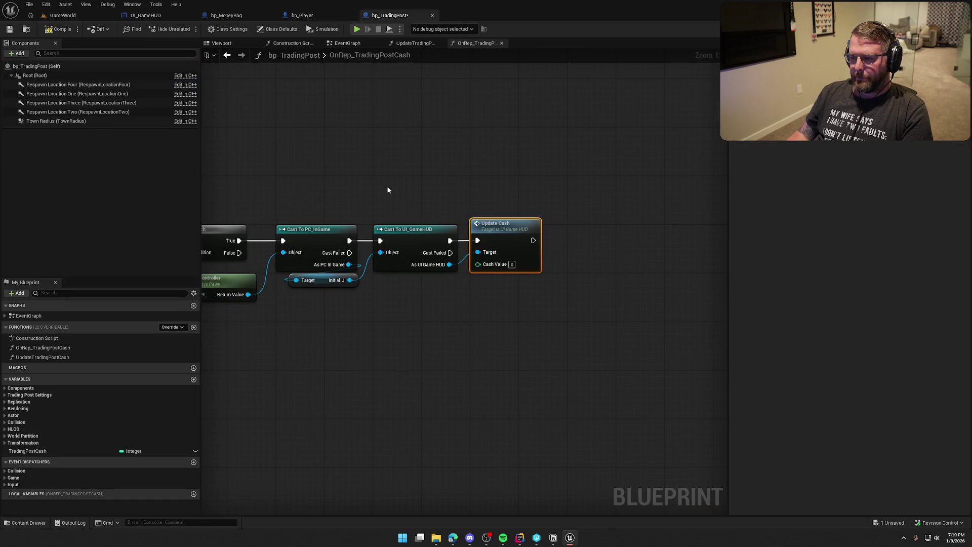
{"action": "mouse_move", "coordinate": [653, 167]}
{"action": "left_mouse_down"}
{"action": "mouse_move", "coordinate": [605, 168]}
{"action": "mouse_move", "coordinate": [589, 138]}
{"action": "mouse_move", "coordinate": [637, 129]}
{"action": "left_mouse_up"}
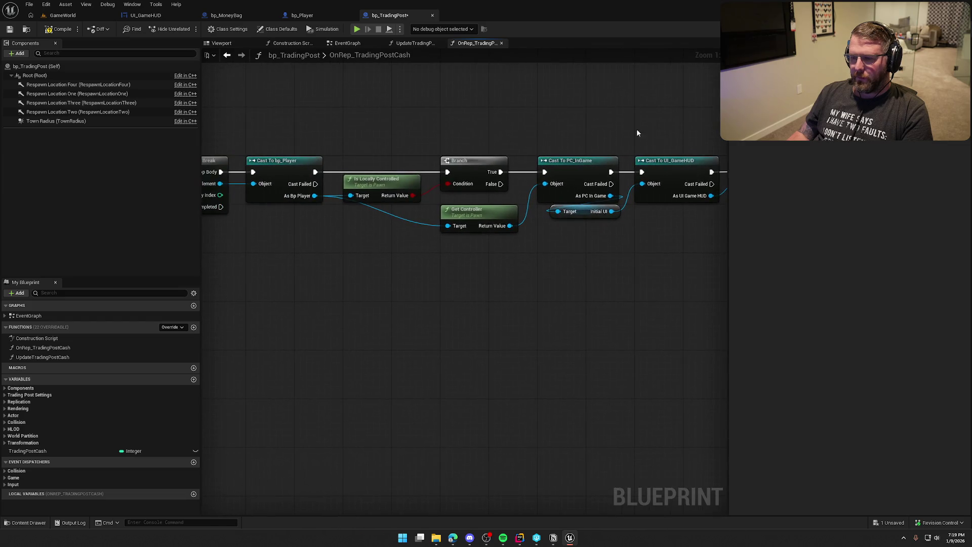
{"action": "left_click", "coordinate": [48, 451]}
{"action": "left_click_drag", "start_coordinate": [647, 225], "coordinate": [647, 224]}
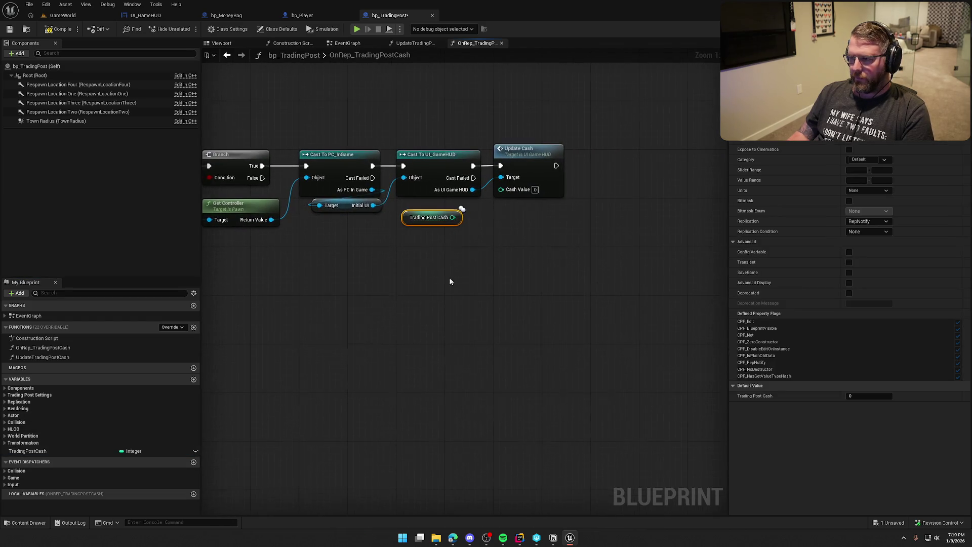
{"action": "left_click_drag", "start_coordinate": [452, 217], "coordinate": [500, 188]}
{"action": "left_click_drag", "start_coordinate": [418, 220], "coordinate": [439, 211]}
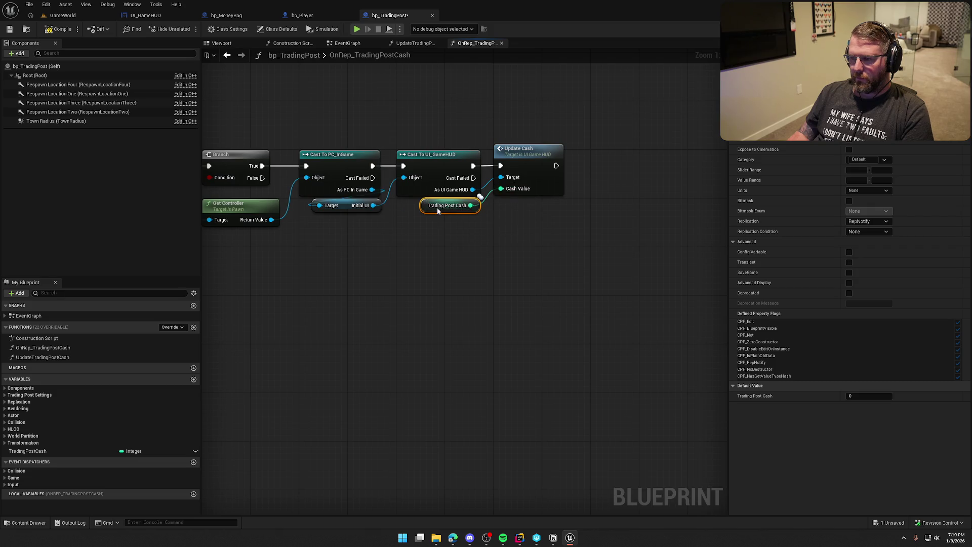
{"action": "left_click_drag", "start_coordinate": [447, 245], "coordinate": [539, 260]}
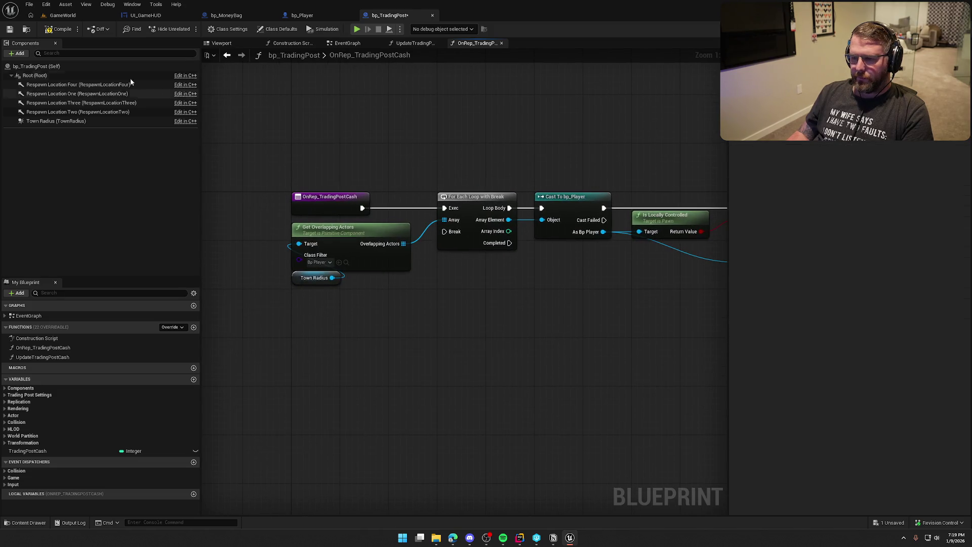
Compile, then route Update Cash's output back to the loop through a reroute above the nodes.
{"action": "left_click", "coordinate": [59, 32]}
{"action": "mouse_move", "coordinate": [312, 120]}
{"action": "left_mouse_down"}
{"action": "mouse_move", "coordinate": [349, 122]}
{"action": "mouse_move", "coordinate": [288, 126]}
{"action": "left_mouse_up"}
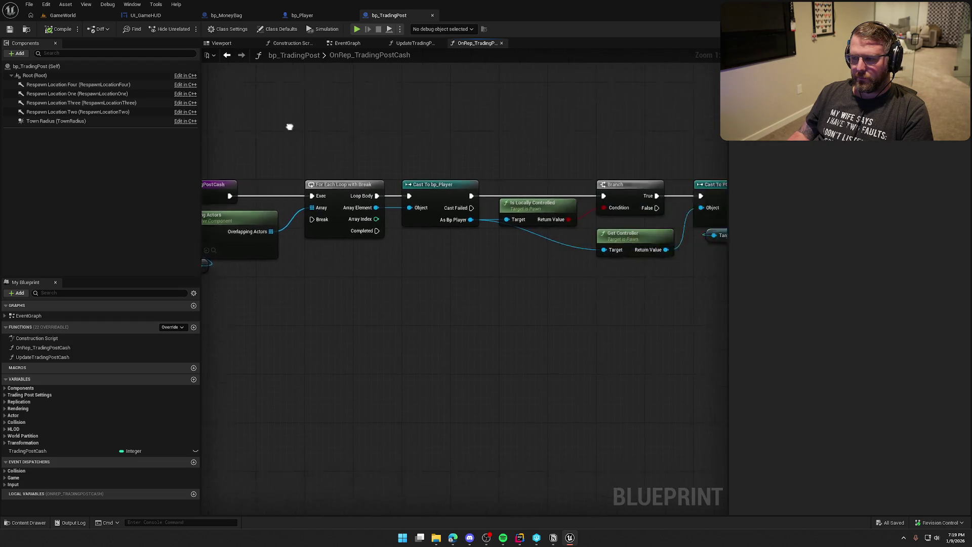
{"action": "scroll", "coordinate": [441, 168], "scroll_direction": "down", "scroll_amount": 1}
{"action": "scroll", "coordinate": [500, 168], "scroll_direction": "down", "scroll_amount": 1}
{"action": "mouse_move", "coordinate": [710, 175]}
{"action": "left_mouse_down"}
{"action": "mouse_move", "coordinate": [435, 194]}
{"action": "mouse_move", "coordinate": [273, 191]}
{"action": "left_mouse_up"}
{"action": "double_click", "coordinate": [330, 175]}
{"action": "mouse_move", "coordinate": [331, 178]}
{"action": "left_mouse_down"}
{"action": "mouse_move", "coordinate": [244, 126]}
{"action": "mouse_move", "coordinate": [293, 116]}
{"action": "mouse_move", "coordinate": [715, 126]}
{"action": "left_mouse_up"}
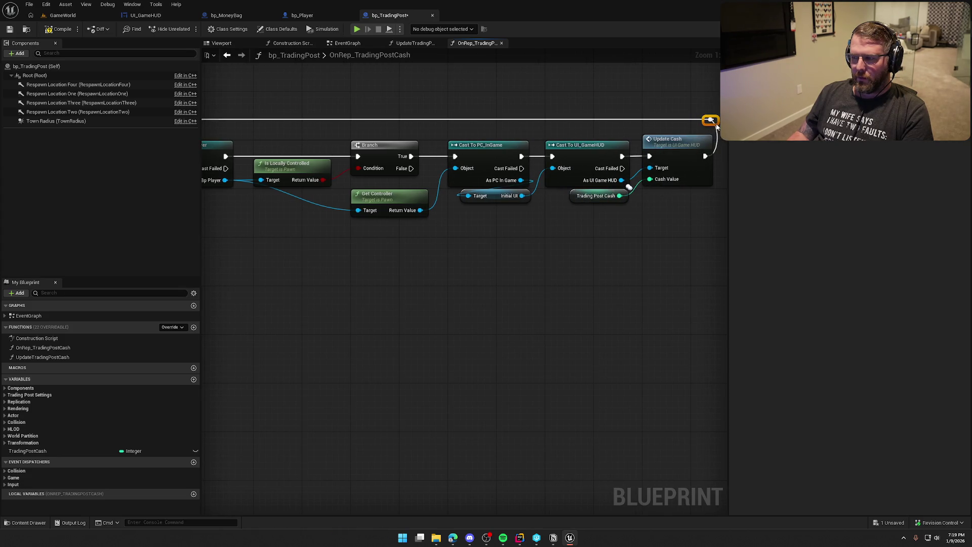
Save bp_TradingPost and return to its EventGraph with the overlap events.
{"action": "scroll", "coordinate": [603, 101], "scroll_direction": "down", "scroll_amount": 3}
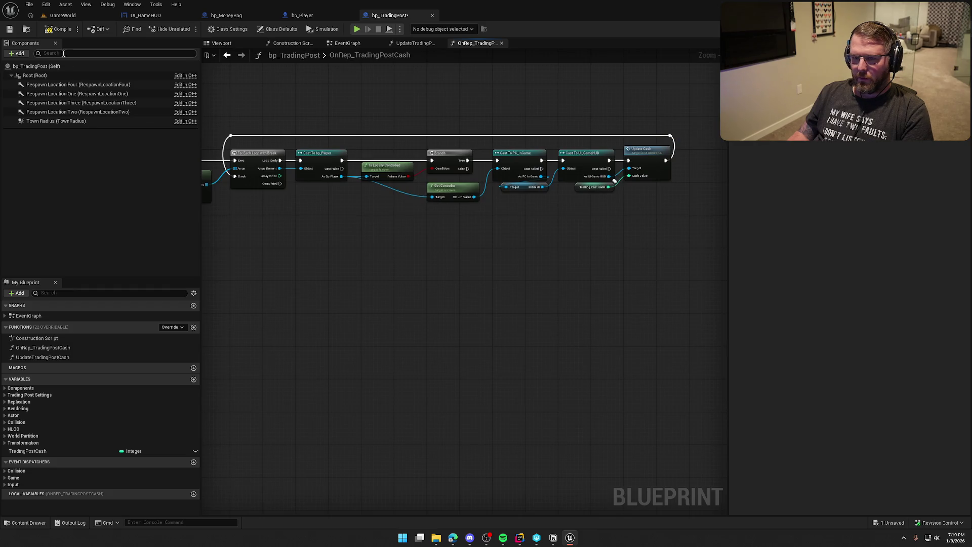
{"action": "key", "text": "ctrl+s"}
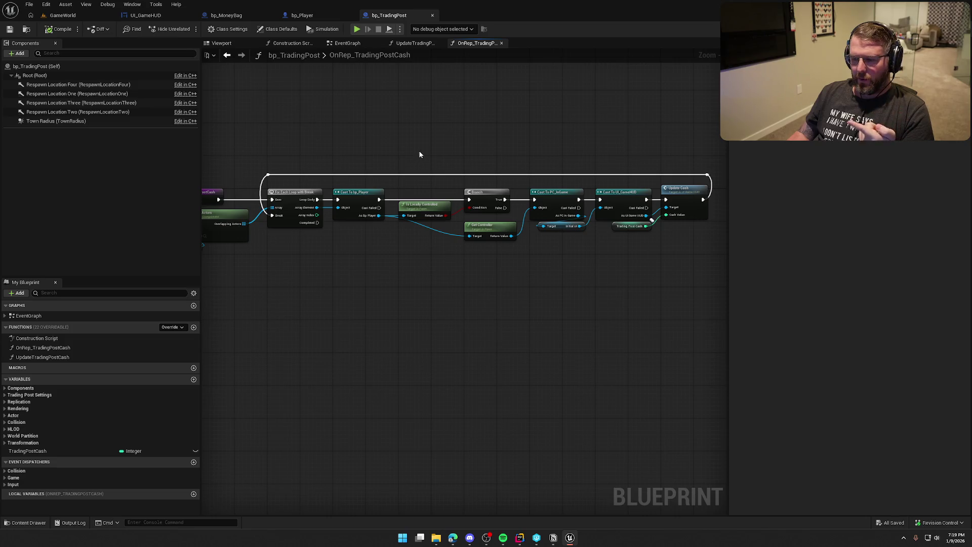
{"action": "left_click", "coordinate": [314, 15]}
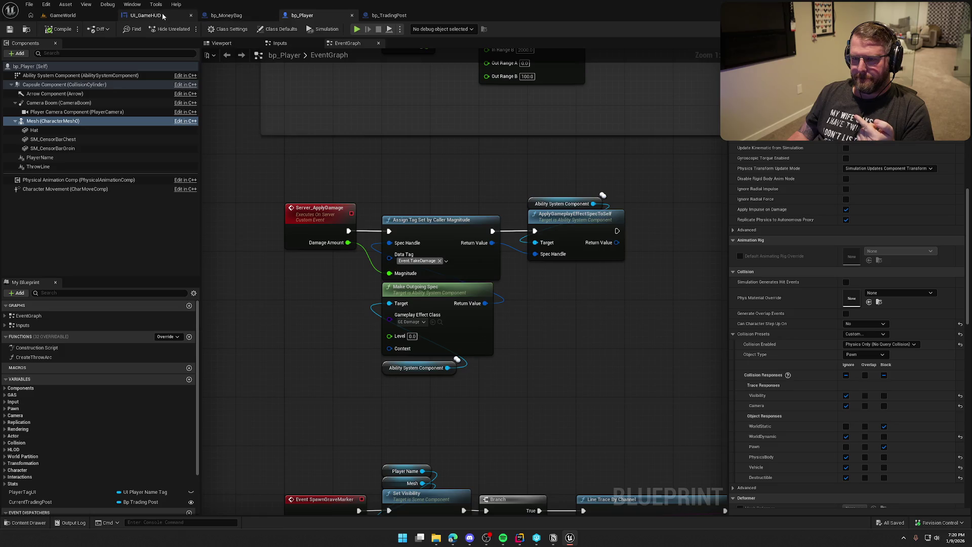
{"action": "left_click", "coordinate": [378, 17]}
{"action": "left_click", "coordinate": [355, 44]}
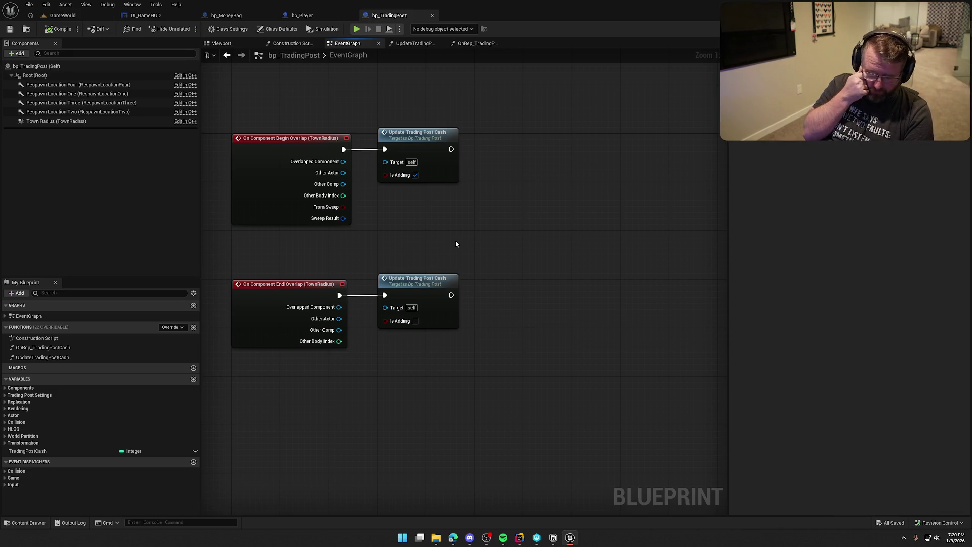
Cast the Begin Overlap's Other Actor to bp_Player.
{"action": "left_click_drag", "start_coordinate": [456, 244], "coordinate": [417, 261]}
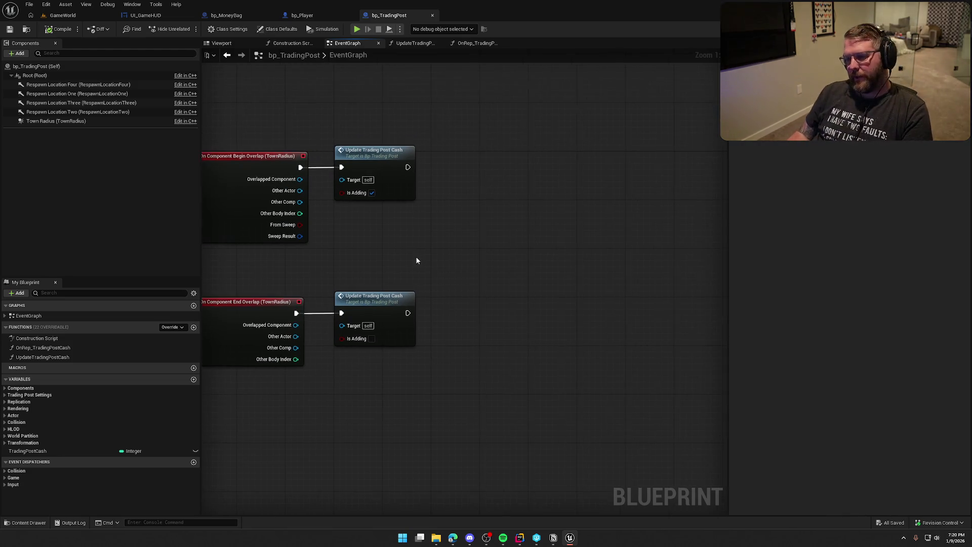
{"action": "mouse_move", "coordinate": [477, 190]}
{"action": "left_mouse_down"}
{"action": "mouse_move", "coordinate": [443, 211]}
{"action": "mouse_move", "coordinate": [516, 179]}
{"action": "left_mouse_up"}
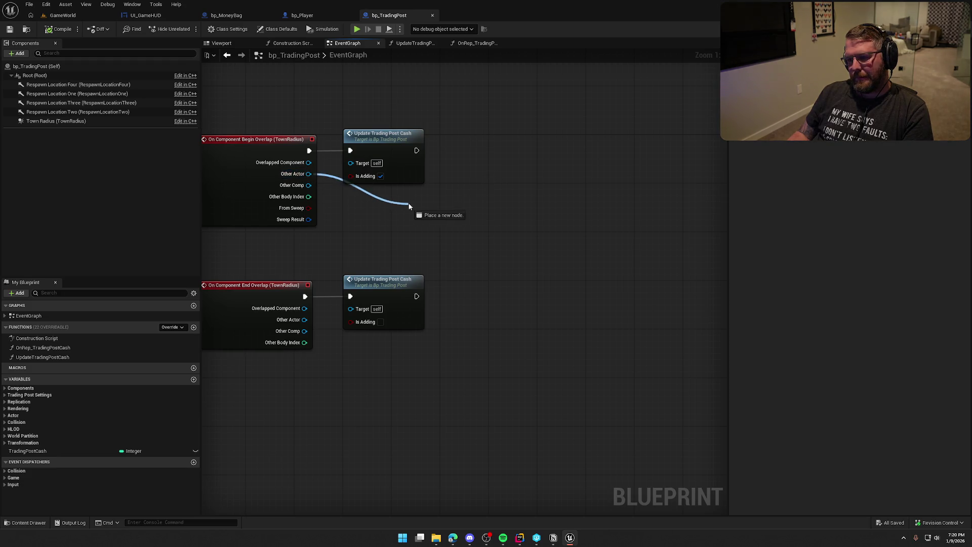
{"action": "left_click_drag", "start_coordinate": [410, 206], "coordinate": [413, 203]}
{"action": "type", "text": "cast to bpc"}
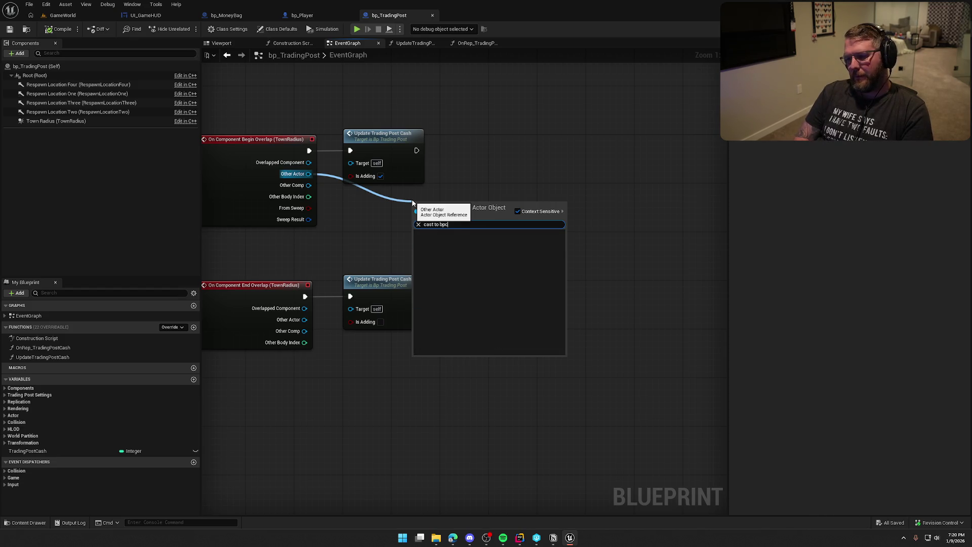
{"action": "key", "text": "BackSpace"}
{"action": "key", "text": "Return"}
Add an Is Locally Controlled check on the player and feed it into a Branch after the cast.
{"action": "left_click_drag", "start_coordinate": [418, 172], "coordinate": [456, 184]}
{"action": "type", "text": "is loca"}
{"action": "left_click", "coordinate": [498, 321]}
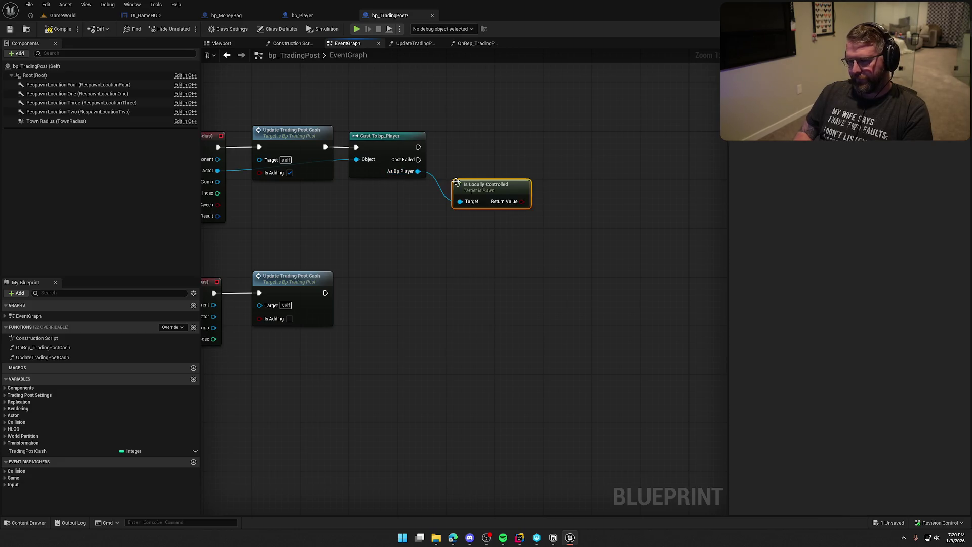
{"action": "left_click_drag", "start_coordinate": [488, 192], "coordinate": [386, 190]}
{"action": "left_click", "coordinate": [461, 180]}
{"action": "left_click", "coordinate": [462, 150]}
{"action": "mouse_move", "coordinate": [418, 147]}
{"action": "left_mouse_down"}
{"action": "mouse_move", "coordinate": [469, 159]}
{"action": "mouse_move", "coordinate": [476, 146]}
{"action": "left_mouse_up"}
{"action": "left_click_drag", "start_coordinate": [419, 201], "coordinate": [454, 159]}
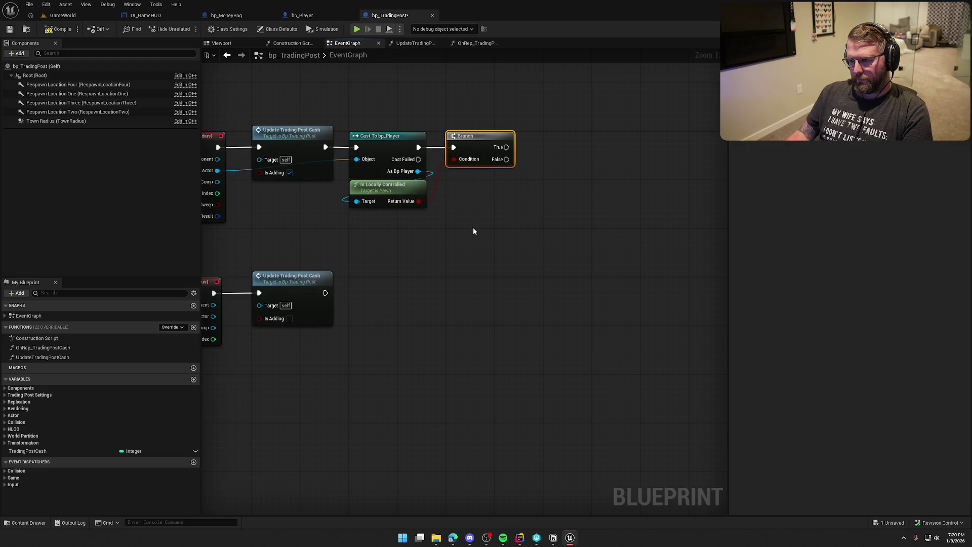
{"action": "left_click_drag", "start_coordinate": [473, 227], "coordinate": [443, 228]}
Select the Get Controller, PC cast and HUD cast nodes in OnRep_TradingPostCash for reuse.
{"action": "left_click_drag", "start_coordinate": [388, 171], "coordinate": [454, 181]}
{"action": "type", "text": "get controller"}
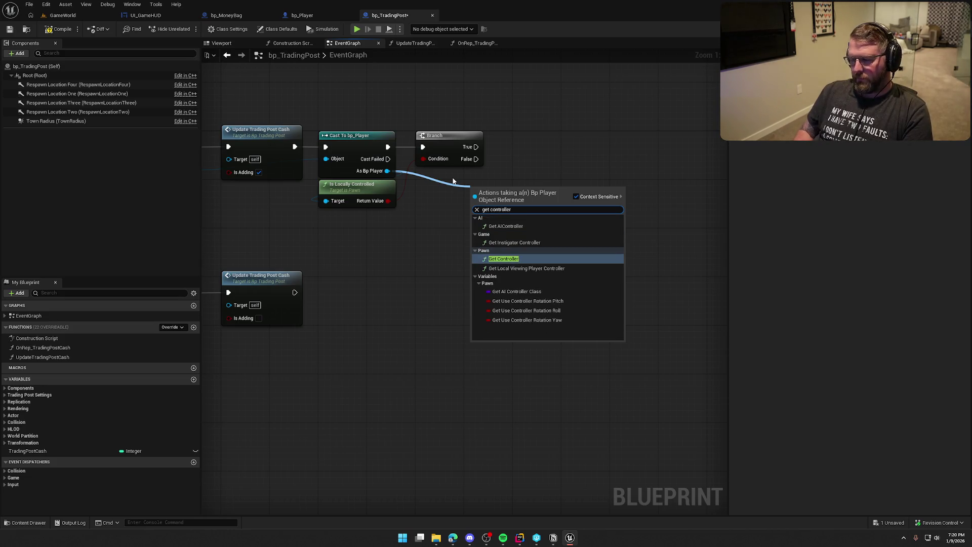
{"action": "key", "text": "Escape"}
{"action": "double_click", "coordinate": [261, 130]}
{"action": "mouse_move", "coordinate": [317, 276]}
{"action": "left_mouse_down"}
{"action": "mouse_move", "coordinate": [426, 273]}
{"action": "mouse_move", "coordinate": [328, 276]}
{"action": "mouse_move", "coordinate": [394, 263]}
{"action": "left_mouse_up"}
{"action": "left_click", "coordinate": [476, 43]}
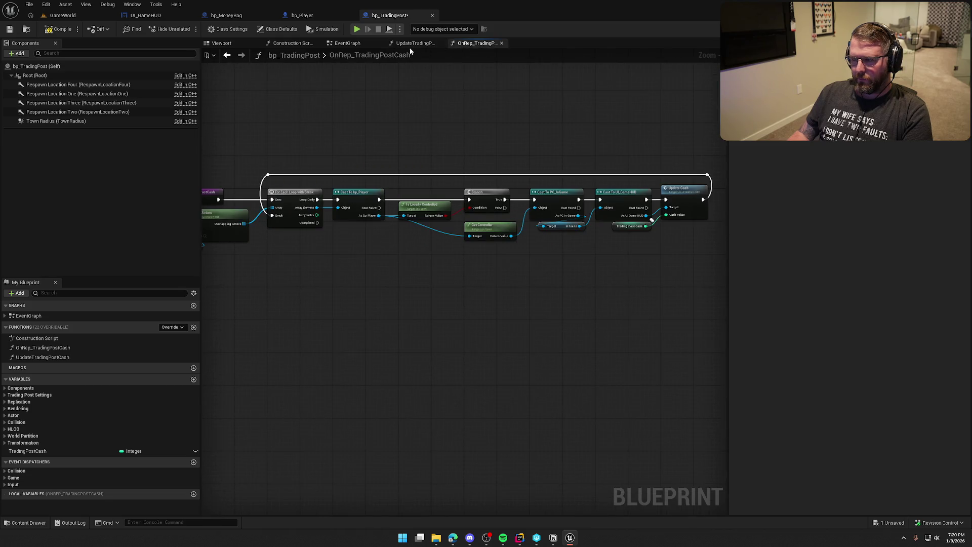
{"action": "scroll", "coordinate": [402, 302], "scroll_direction": "up", "scroll_amount": 2}
{"action": "left_click_drag", "start_coordinate": [328, 233], "coordinate": [417, 293]}
{"action": "mouse_move", "coordinate": [421, 179]}
{"action": "left_mouse_down"}
{"action": "mouse_move", "coordinate": [546, 249]}
{"action": "mouse_move", "coordinate": [609, 269]}
{"action": "mouse_move", "coordinate": [473, 242]}
{"action": "mouse_move", "coordinate": [504, 264]}
{"action": "left_mouse_up"}
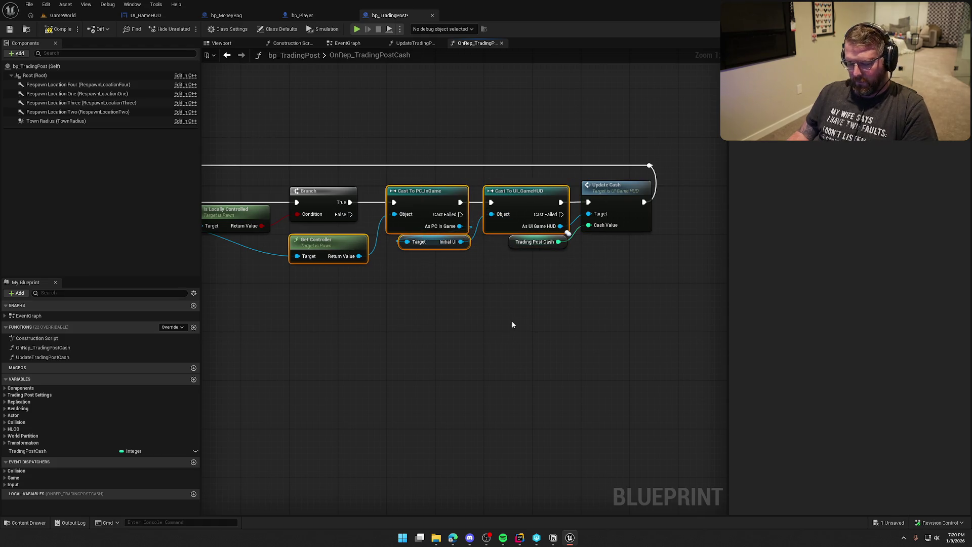
Paste the controller and HUD casts after Branch True, feeding bp_Player into Get Controller.
{"action": "left_click", "coordinate": [349, 43]}
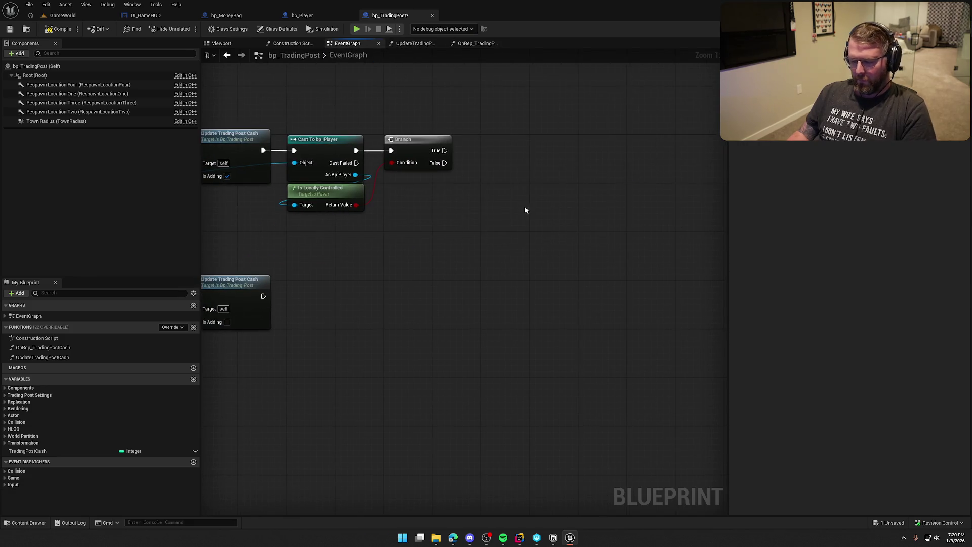
{"action": "key", "text": "ctrl+v"}
{"action": "left_click_drag", "start_coordinate": [550, 189], "coordinate": [444, 151]}
{"action": "left_click_drag", "start_coordinate": [584, 183], "coordinate": [524, 147]}
{"action": "left_click", "coordinate": [474, 246]}
{"action": "left_click_drag", "start_coordinate": [391, 205], "coordinate": [356, 175]}
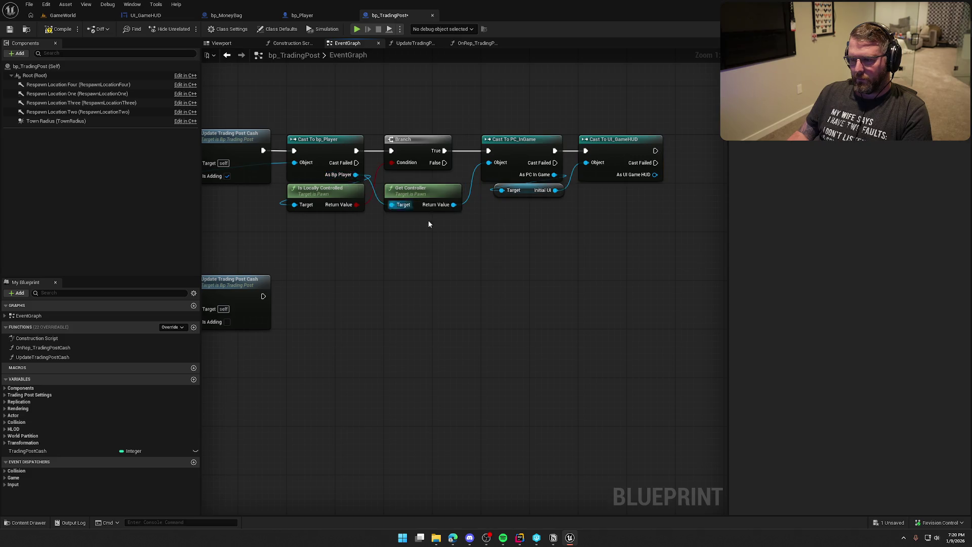
{"action": "left_click_drag", "start_coordinate": [532, 245], "coordinate": [478, 198]}
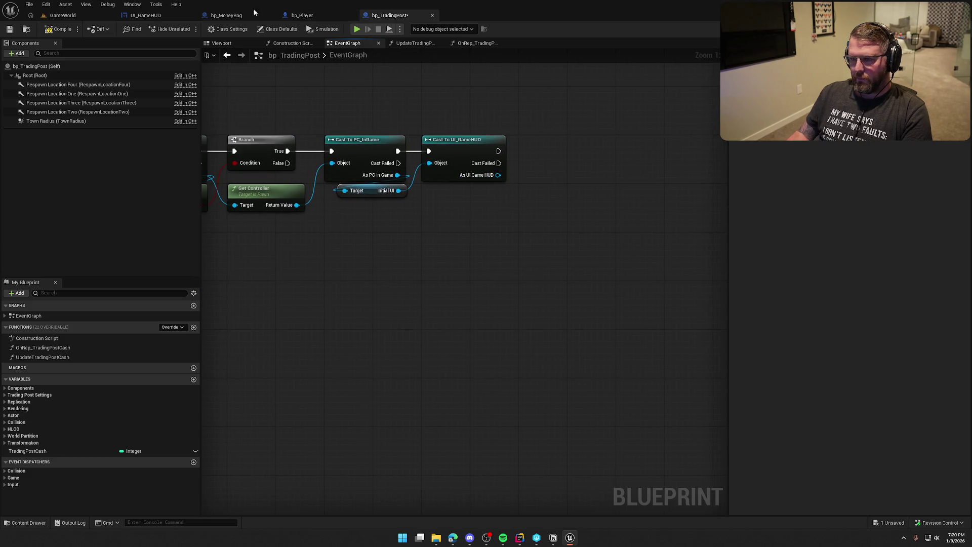
Call Toggle Cash UI on the game HUD cast and select the whole chain.
{"action": "left_click", "coordinate": [146, 15]}
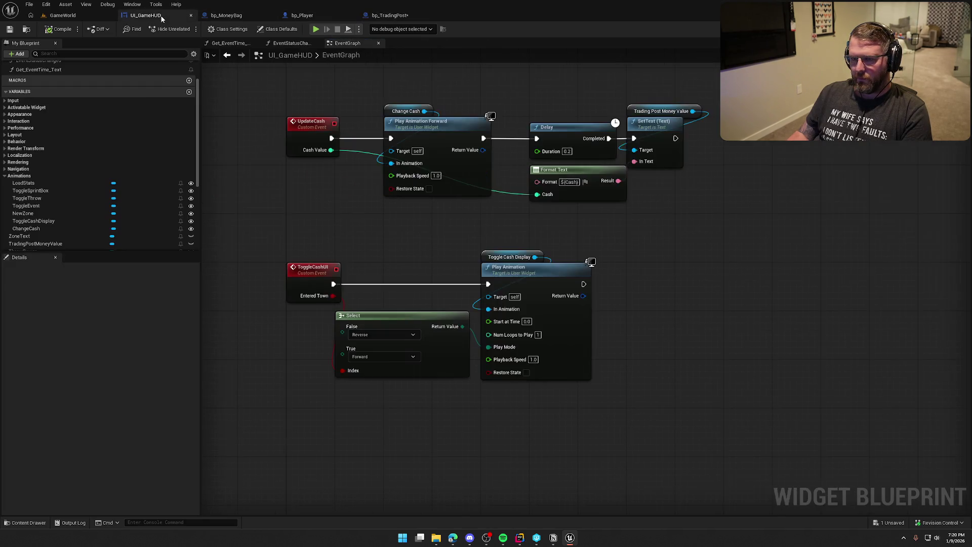
{"action": "left_click", "coordinate": [391, 16]}
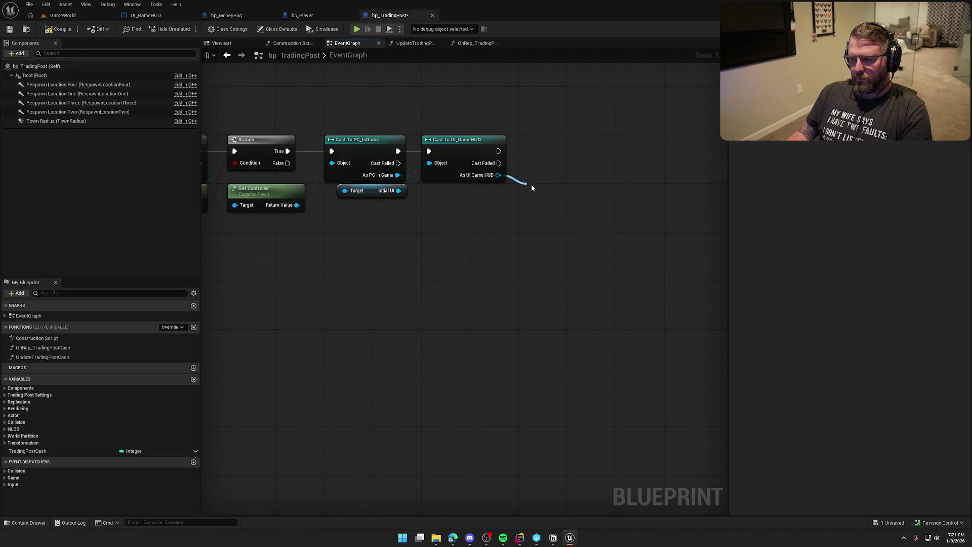
{"action": "left_click_drag", "start_coordinate": [532, 188], "coordinate": [528, 187]}
{"action": "type", "text": "tog"}
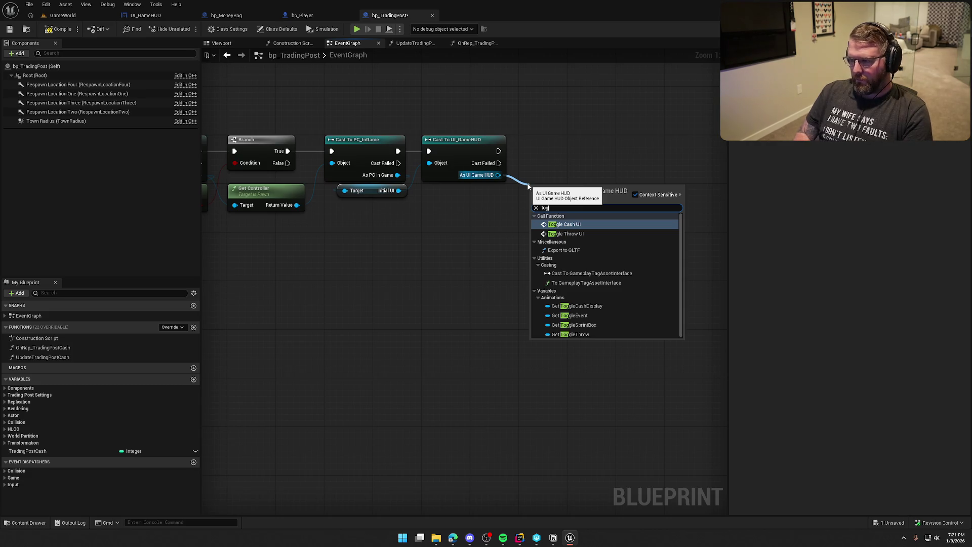
{"action": "key", "text": "Return"}
{"action": "left_click_drag", "start_coordinate": [557, 200], "coordinate": [552, 145]}
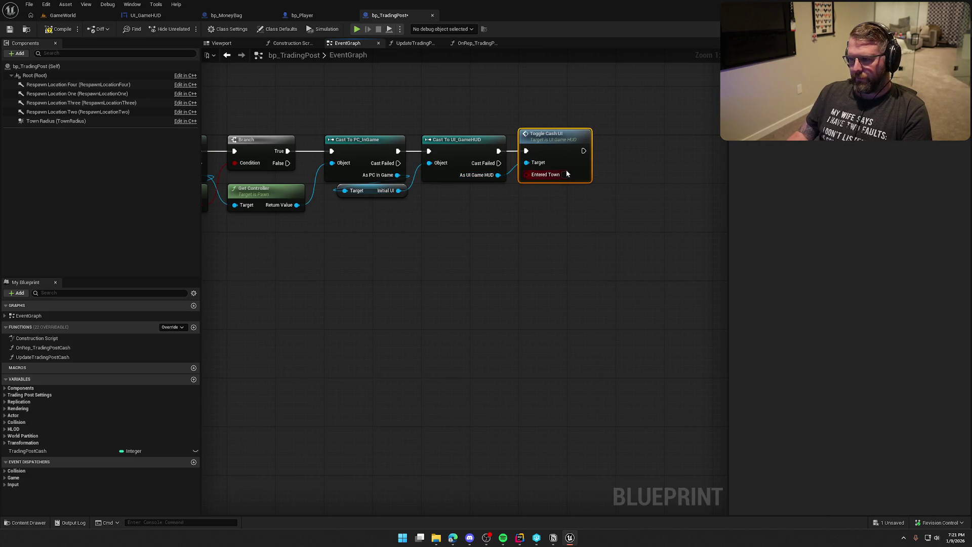
{"action": "scroll", "coordinate": [587, 274], "scroll_direction": "down", "scroll_amount": 2}
{"action": "left_click_drag", "start_coordinate": [317, 117], "coordinate": [664, 213]}
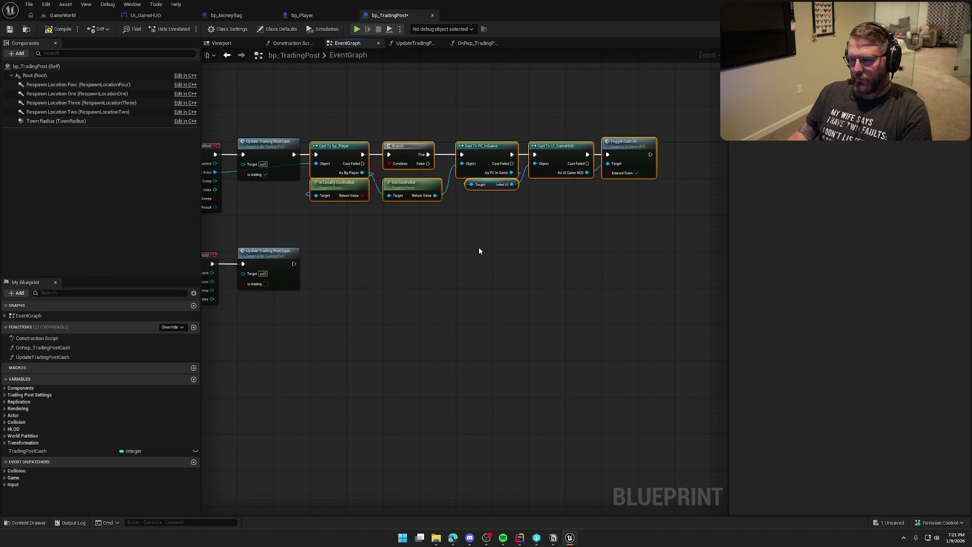
{"action": "right_click", "coordinate": [335, 146]}
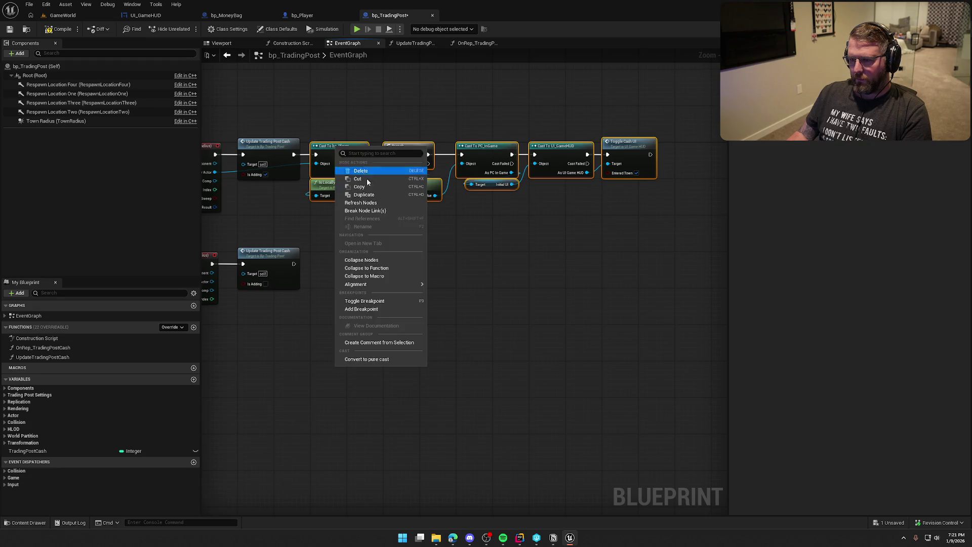
Collapse the selected chain into a new function named TogglePlayerCashUI.
{"action": "left_click", "coordinate": [365, 267]}
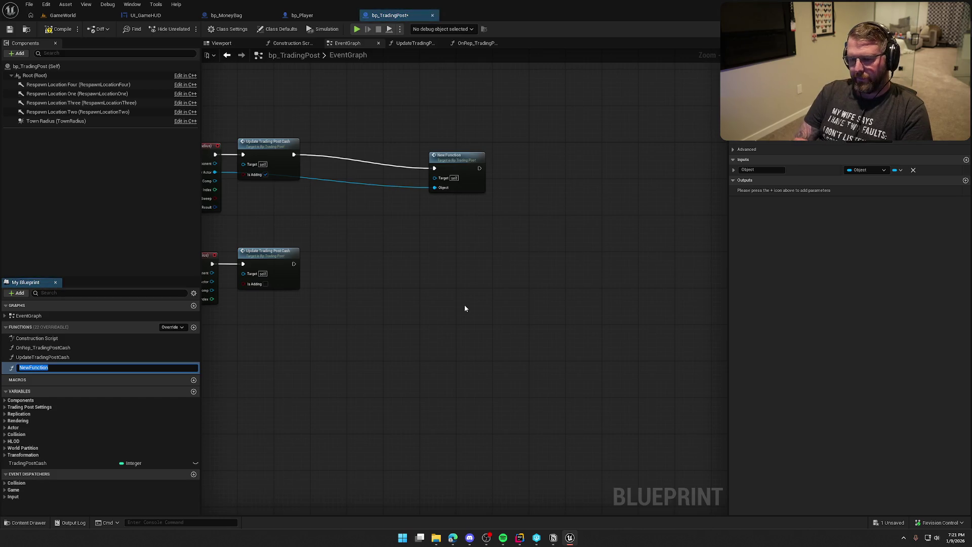
{"action": "type", "text": "ToggleCP"}
{"action": "key", "text": "BackSpace"}
{"action": "key", "text": "BackSpace"}
{"action": "type", "text": "PlayerCashU"}
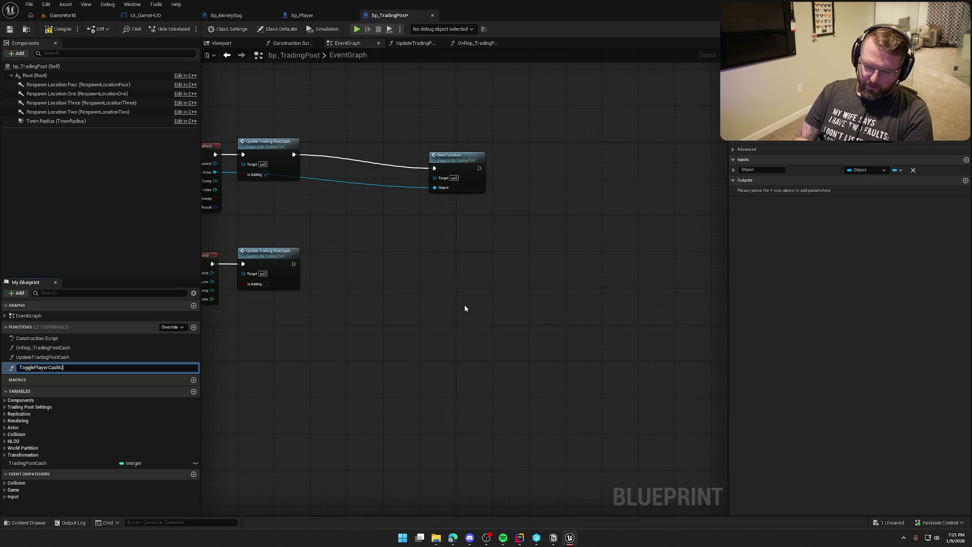
{"action": "type", "text": "I"}
{"action": "key", "text": "Return"}
{"action": "left_click", "coordinate": [439, 168]}
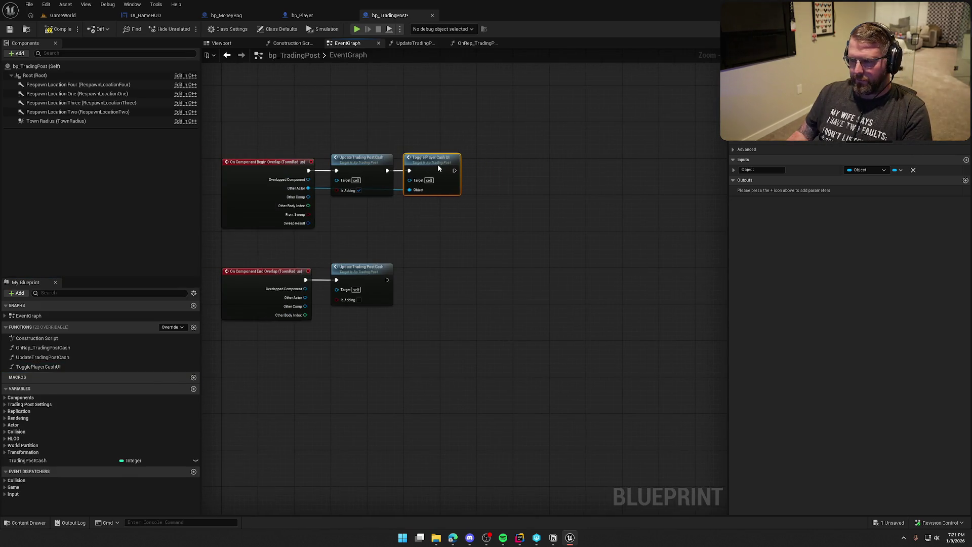
Rename the input to Other Actor, add a Boolean Show UI input, and enable it for Begin Overlap.
{"action": "left_click", "coordinate": [767, 170]}
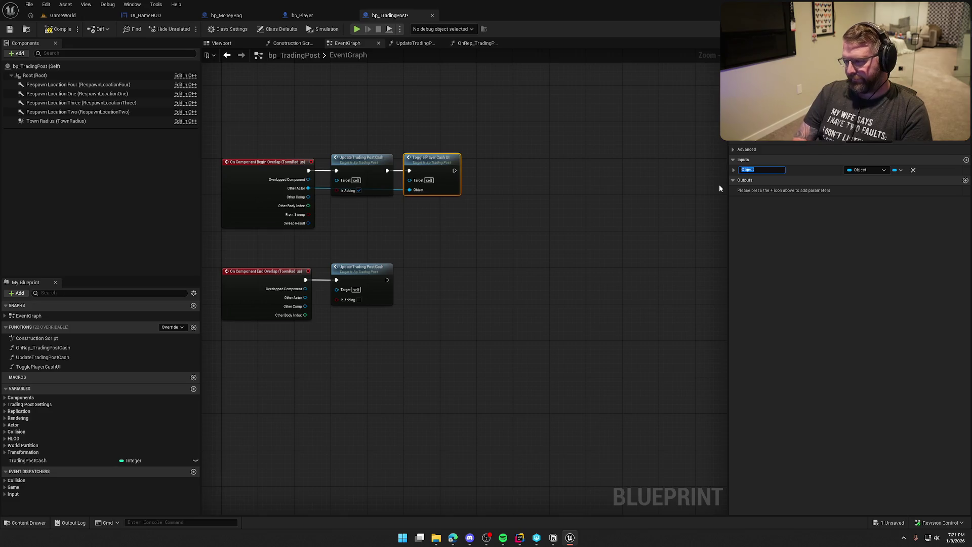
{"action": "type", "text": "Other "}
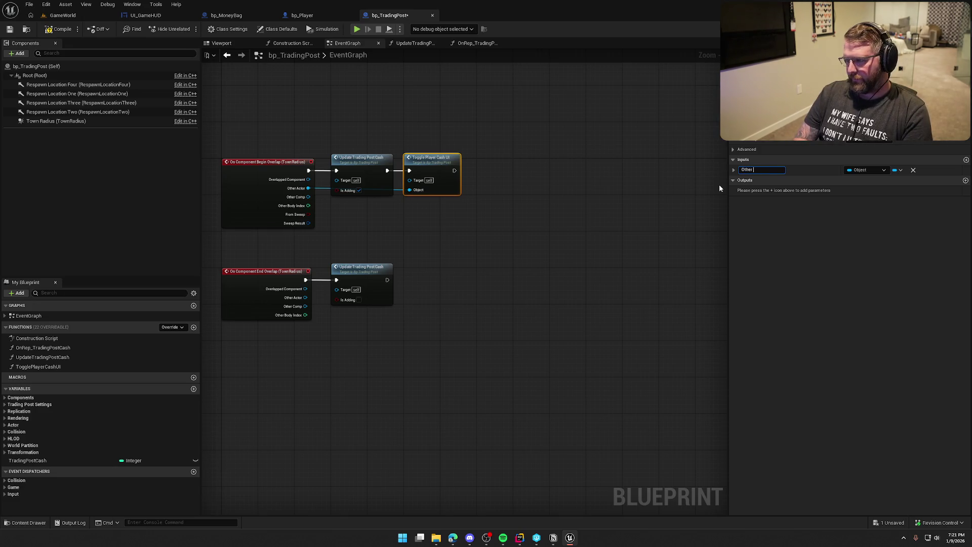
{"action": "type", "text": "Actor"}
{"action": "key", "text": "Return"}
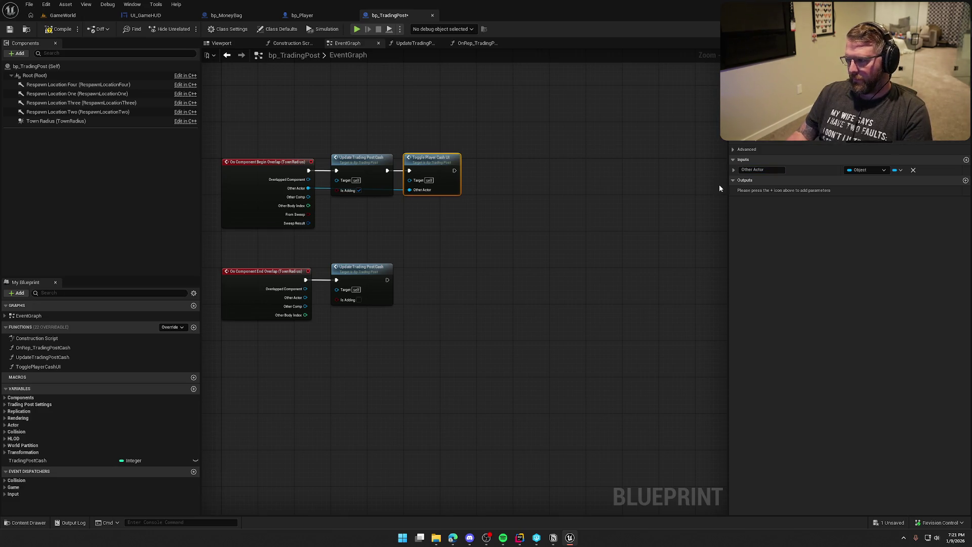
{"action": "left_click", "coordinate": [966, 159]}
{"action": "double_click", "coordinate": [769, 180]}
{"action": "type", "text": "Show UI"}
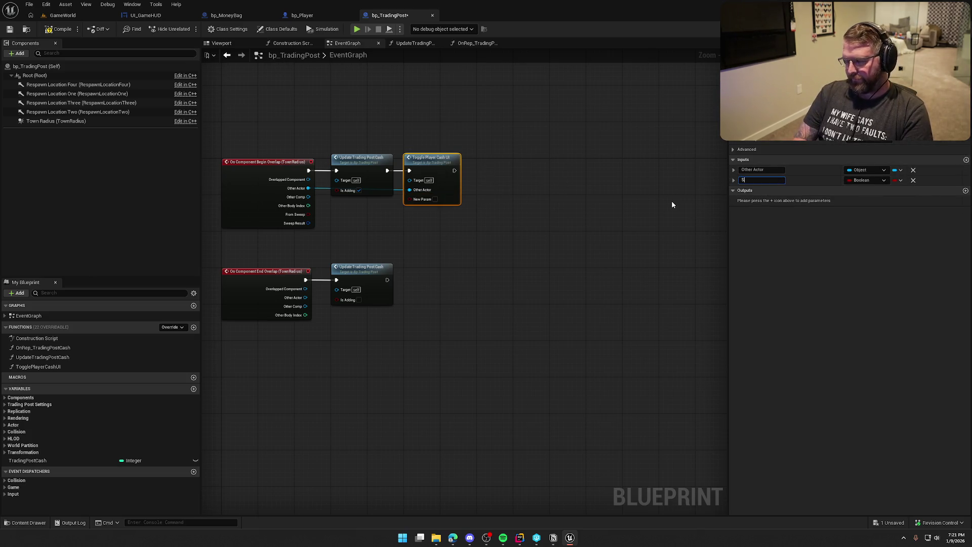
{"action": "key", "text": "Return"}
{"action": "left_click", "coordinate": [430, 199]}
Duplicate the TogglePlayerCashUI call after End Overlap's Update Trading Post Cash, passing its Other Actor.
{"action": "key", "text": "ctrl+c"}
{"action": "key", "text": "ctrl+v"}
{"action": "scroll", "coordinate": [412, 248], "scroll_direction": "up", "scroll_amount": 2}
{"action": "mouse_move", "coordinate": [412, 249]}
{"action": "left_mouse_down"}
{"action": "mouse_move", "coordinate": [381, 282]}
{"action": "mouse_move", "coordinate": [413, 282]}
{"action": "left_mouse_up"}
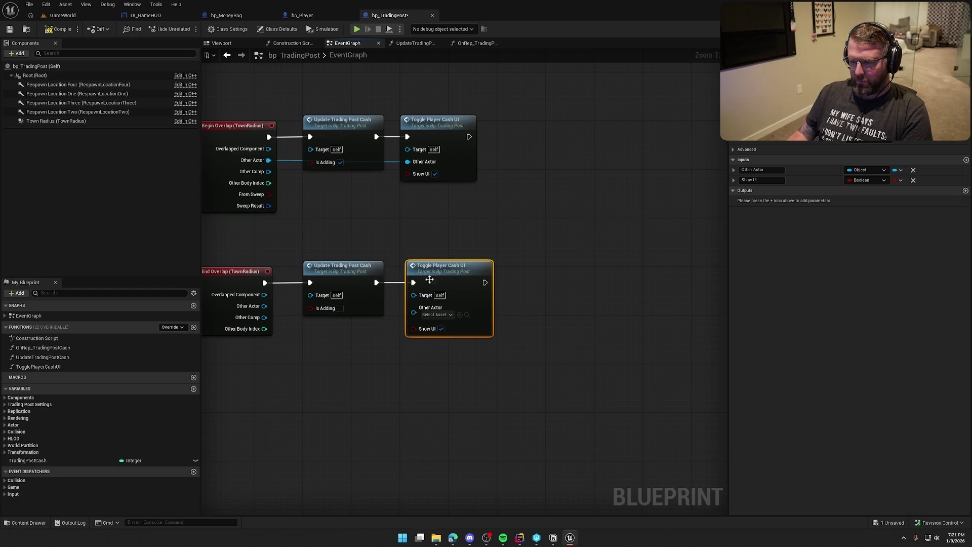
{"action": "left_click_drag", "start_coordinate": [461, 225], "coordinate": [560, 182]}
{"action": "left_click_drag", "start_coordinate": [505, 272], "coordinate": [363, 263]}
Inside TogglePlayerCashUI, wire a Get Show UI node into Toggle Cash UI's Entered Town.
{"action": "double_click", "coordinate": [532, 223]}
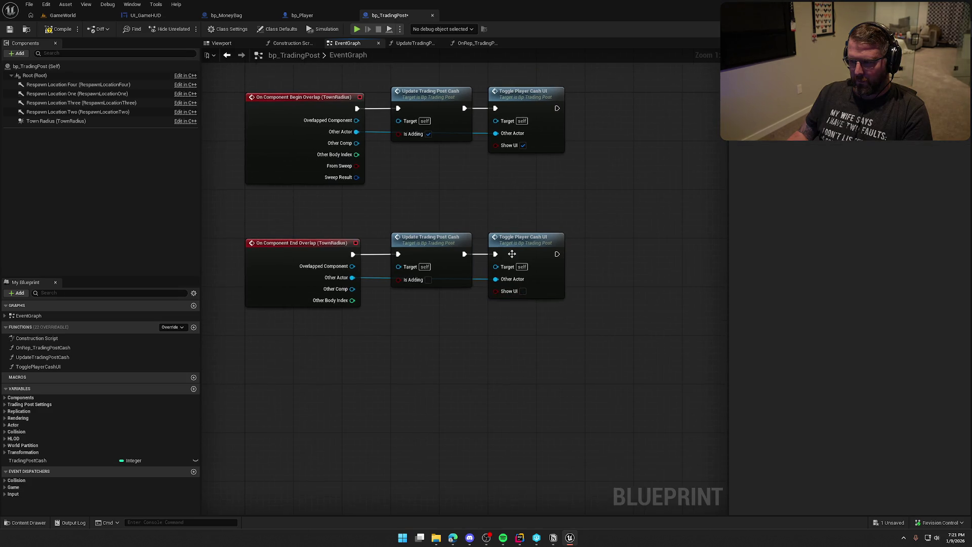
{"action": "mouse_move", "coordinate": [325, 200]}
{"action": "left_mouse_down"}
{"action": "mouse_move", "coordinate": [267, 187]}
{"action": "mouse_move", "coordinate": [451, 263]}
{"action": "left_mouse_up"}
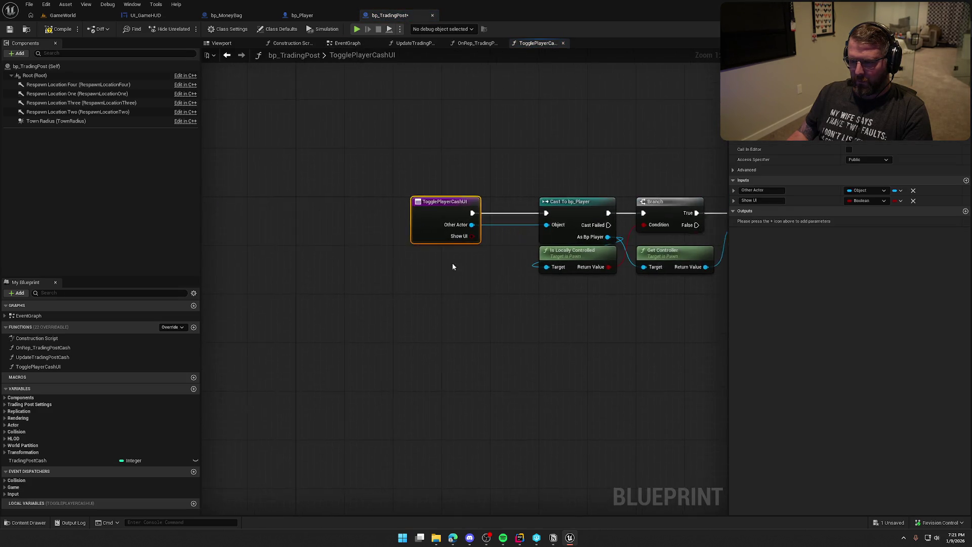
{"action": "scroll", "coordinate": [394, 180], "scroll_direction": "down", "scroll_amount": 5}
{"action": "scroll", "coordinate": [372, 200], "scroll_direction": "up", "scroll_amount": 5}
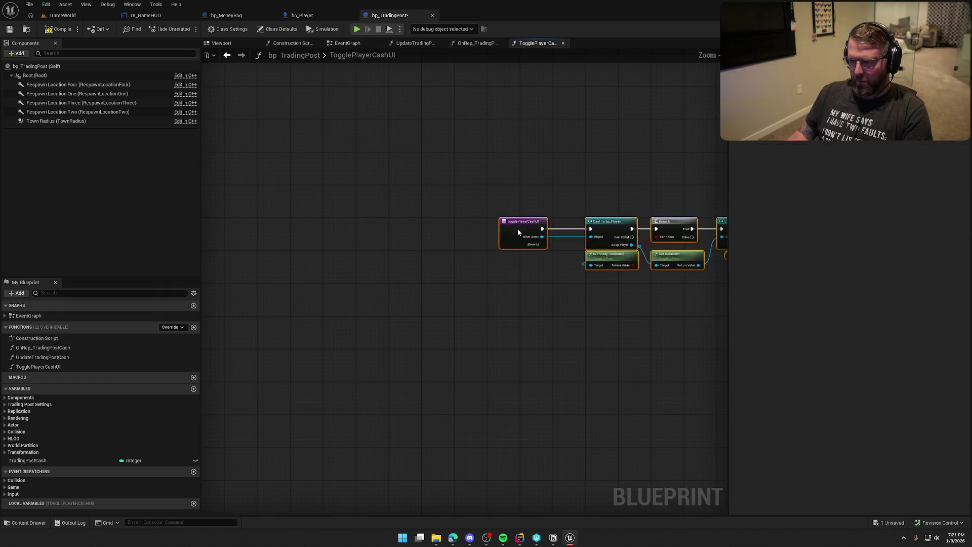
{"action": "left_click_drag", "start_coordinate": [518, 229], "coordinate": [439, 230]}
{"action": "left_click_drag", "start_coordinate": [490, 270], "coordinate": [311, 242]}
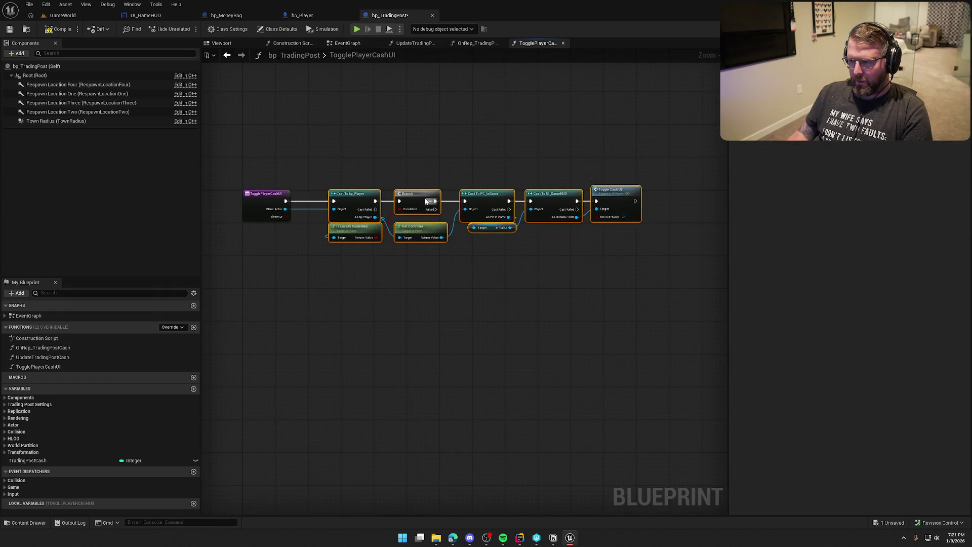
{"action": "scroll", "coordinate": [426, 202], "scroll_direction": "up", "scroll_amount": 1}
{"action": "scroll", "coordinate": [555, 267], "scroll_direction": "up", "scroll_amount": 2}
{"action": "mouse_move", "coordinate": [555, 267]}
{"action": "left_mouse_down"}
{"action": "mouse_move", "coordinate": [597, 253]}
{"action": "mouse_move", "coordinate": [590, 231]}
{"action": "mouse_move", "coordinate": [619, 221]}
{"action": "mouse_move", "coordinate": [615, 212]}
{"action": "left_mouse_up"}
{"action": "right_click", "coordinate": [589, 232]}
{"action": "type", "text": "get show ui"}
{"action": "key", "text": "Return"}
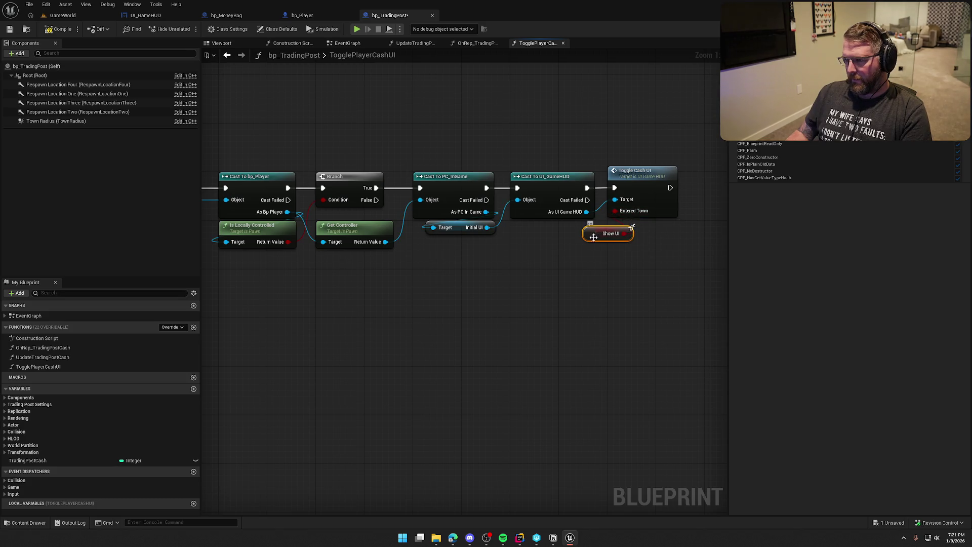
{"action": "left_click", "coordinate": [616, 278]}
{"action": "scroll", "coordinate": [616, 278], "scroll_direction": "down", "scroll_amount": 2}
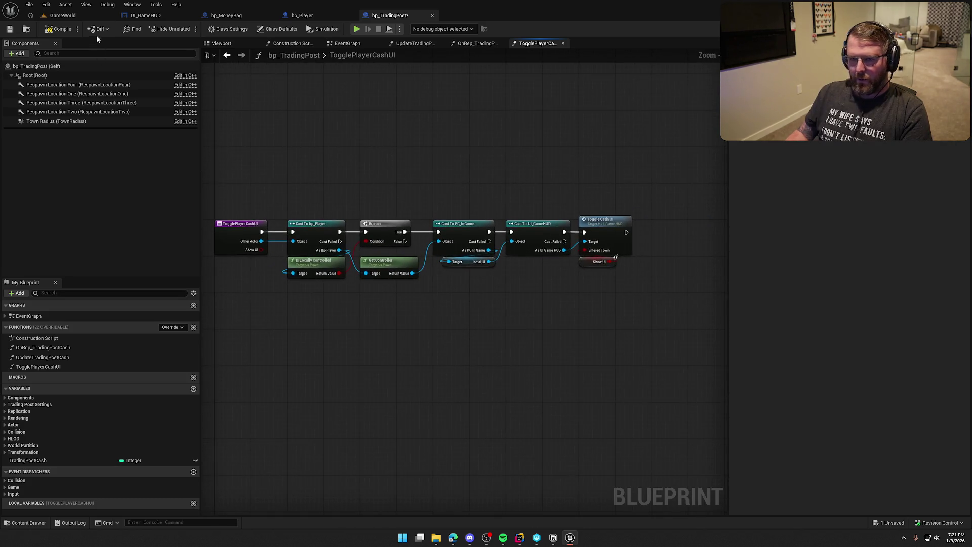
{"action": "left_click", "coordinate": [55, 15]}
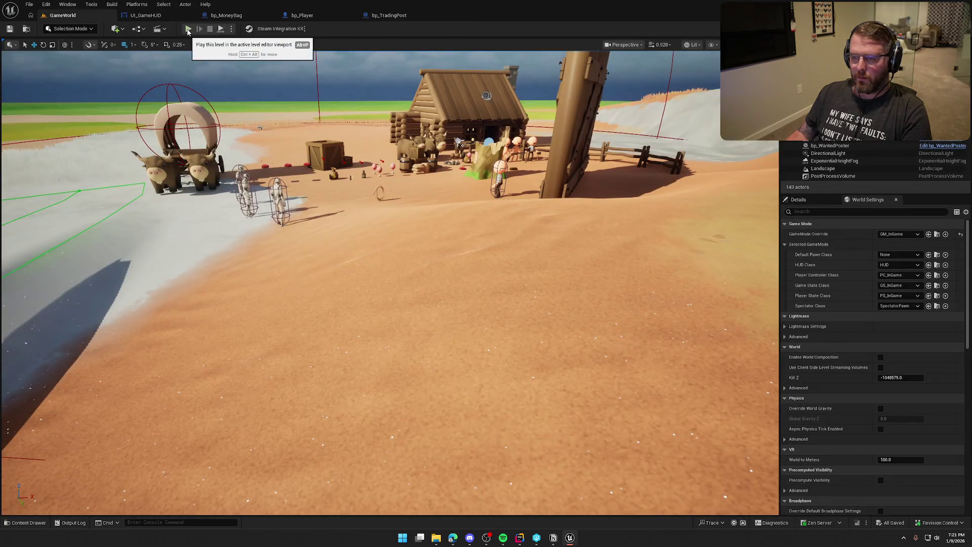
Start a play-in-editor test and run the character around and back toward the trading post.
{"action": "left_click", "coordinate": [189, 29]}
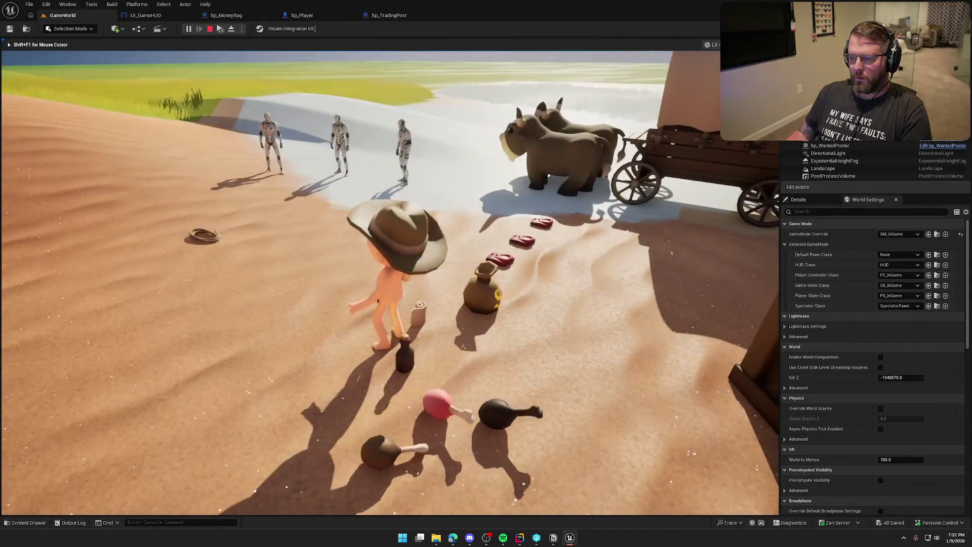
{"action": "key", "text": "w"}
{"action": "key", "text": "w"}
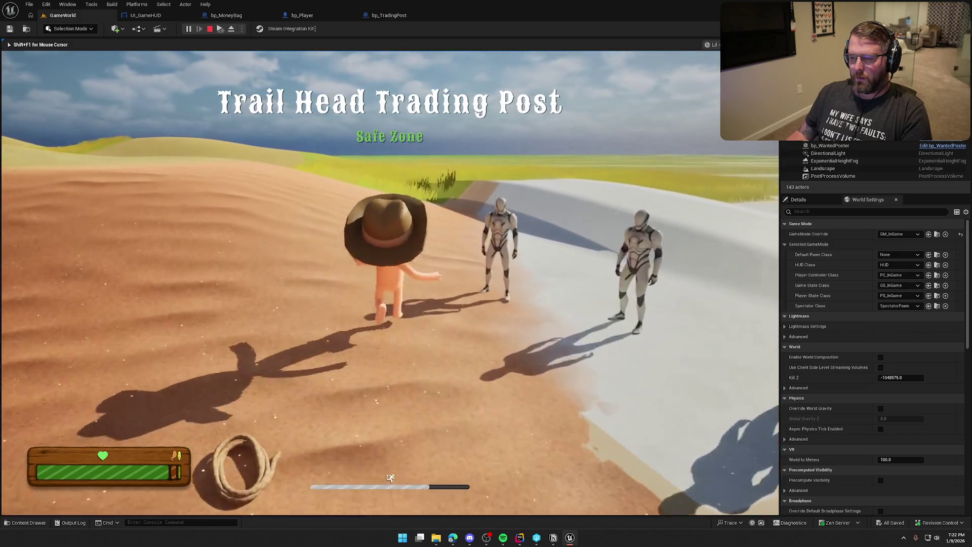
{"action": "key", "text": "w"}
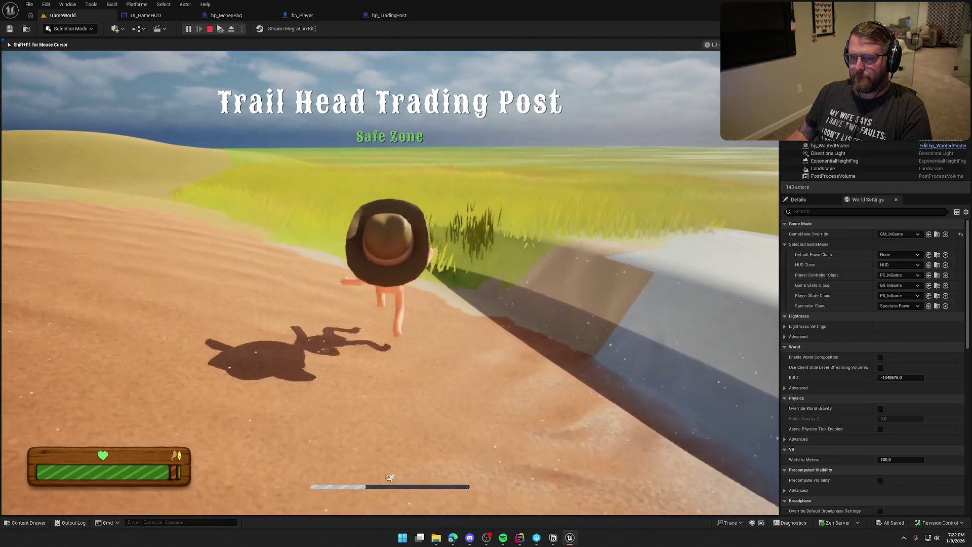
{"action": "key", "text": "w"}
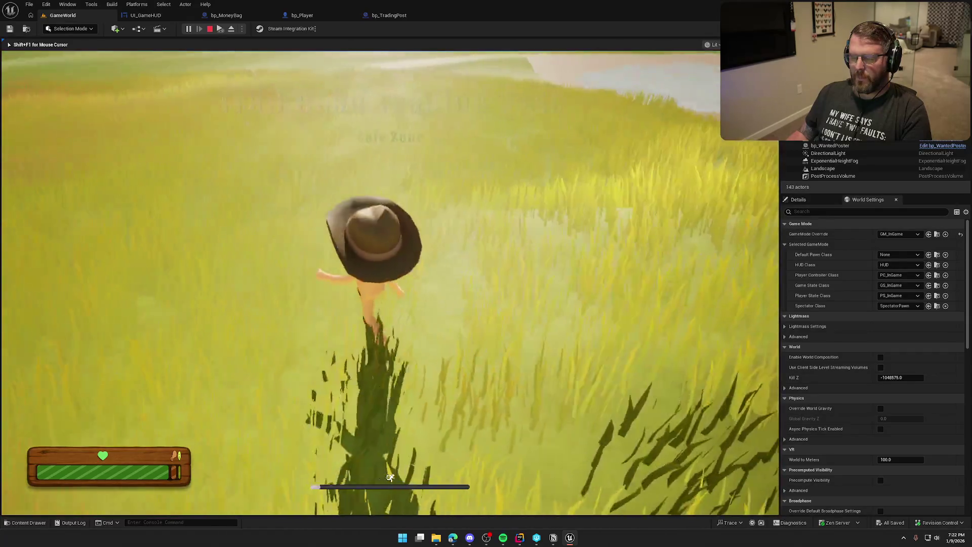
{"action": "key", "text": "w"}
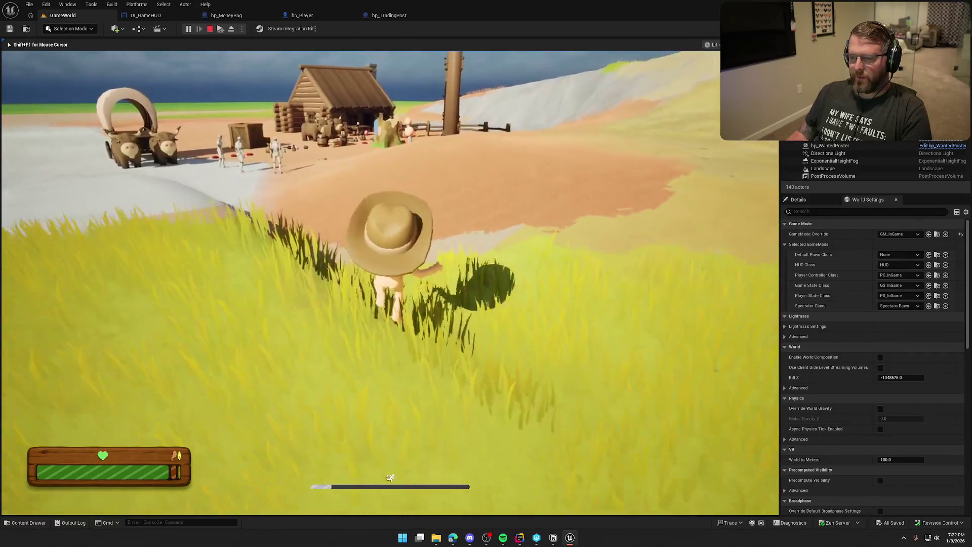
{"action": "key", "text": "w"}
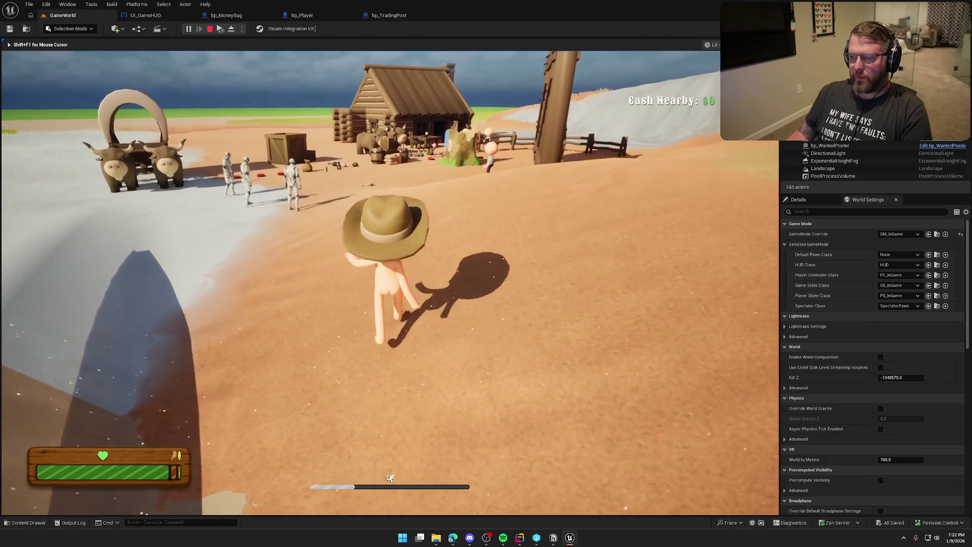
Pick up the money bag, carry it toward the trading post, then run off up the slope.
{"action": "key", "text": "shift+w"}
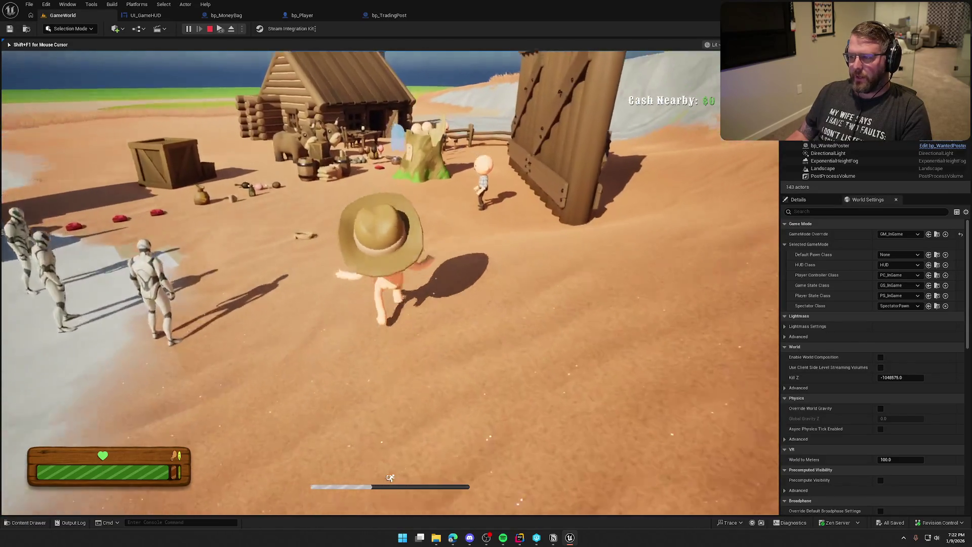
{"action": "key", "text": "w"}
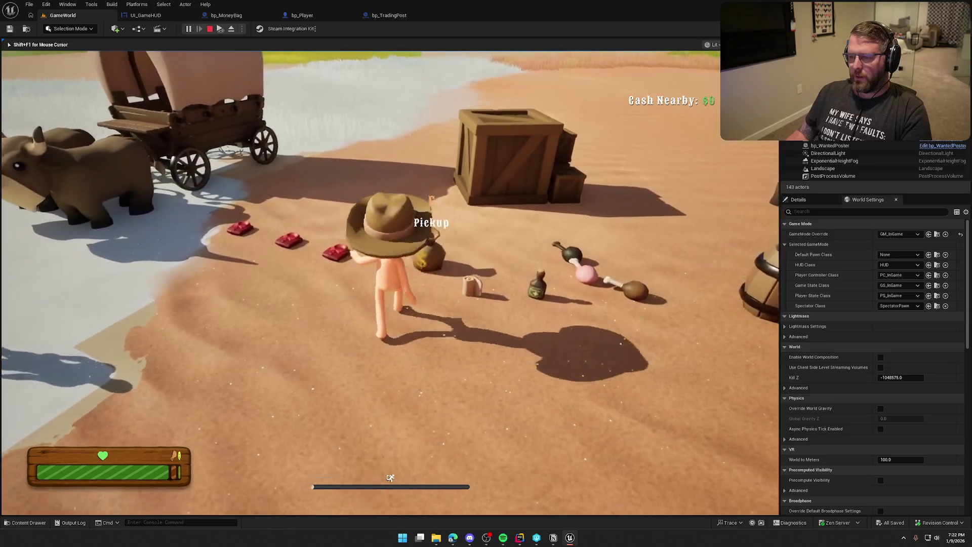
{"action": "key", "text": "e"}
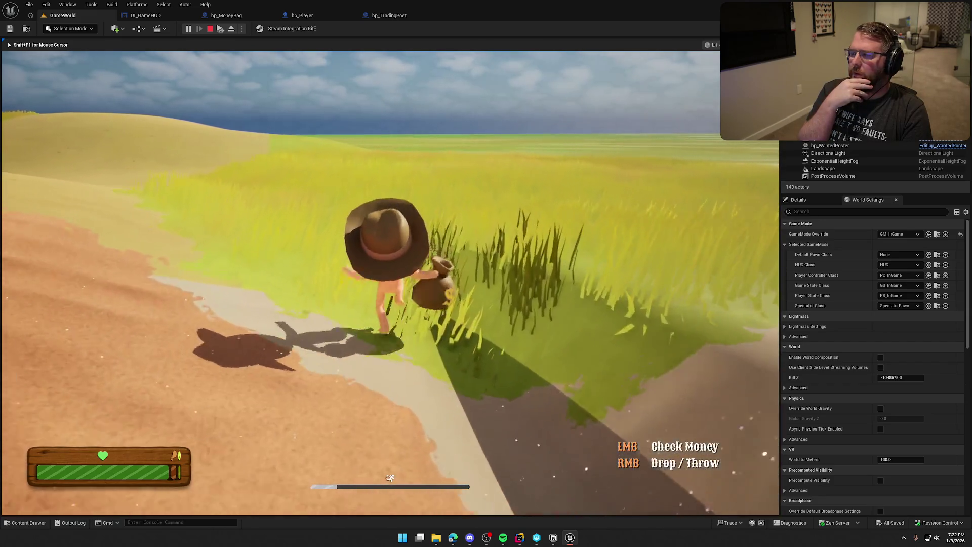
{"action": "key", "text": "w"}
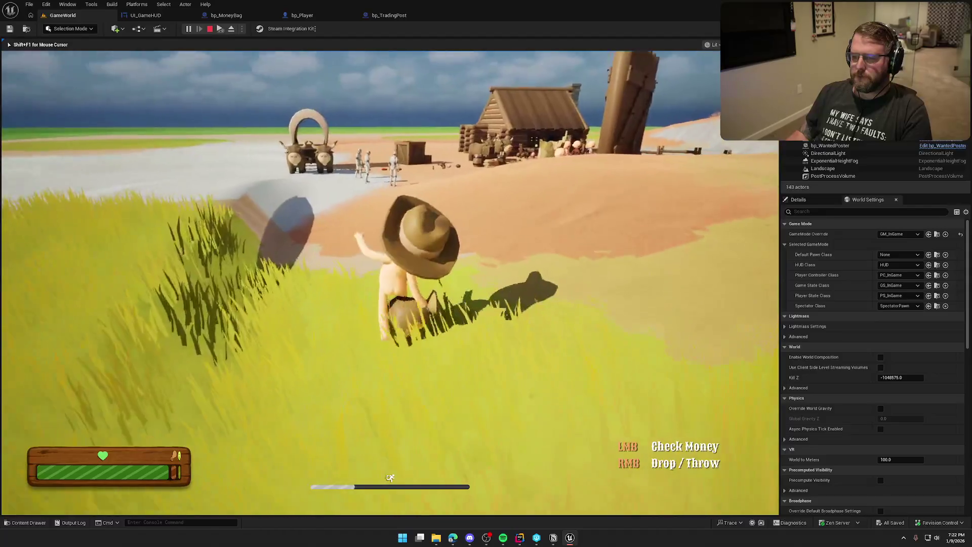
{"action": "key", "text": "w"}
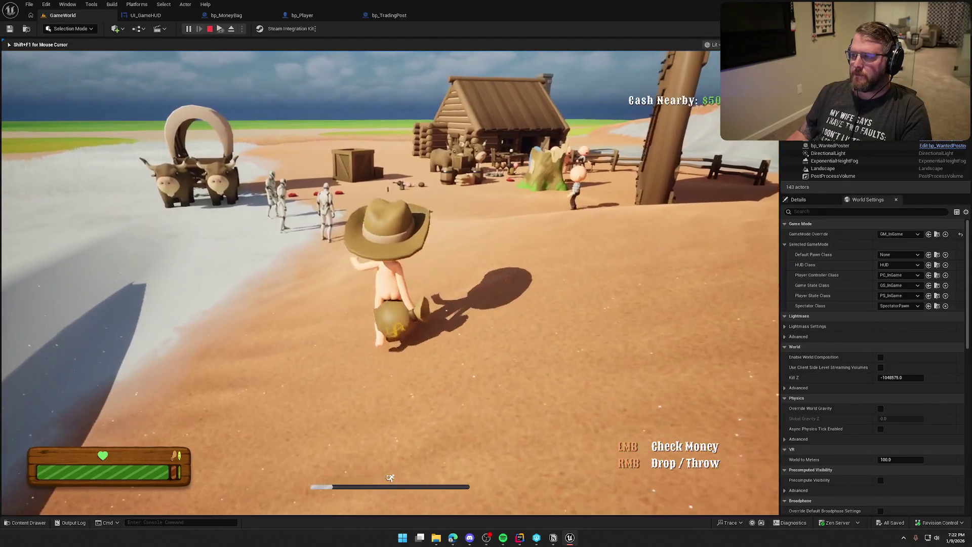
{"action": "key", "text": "w"}
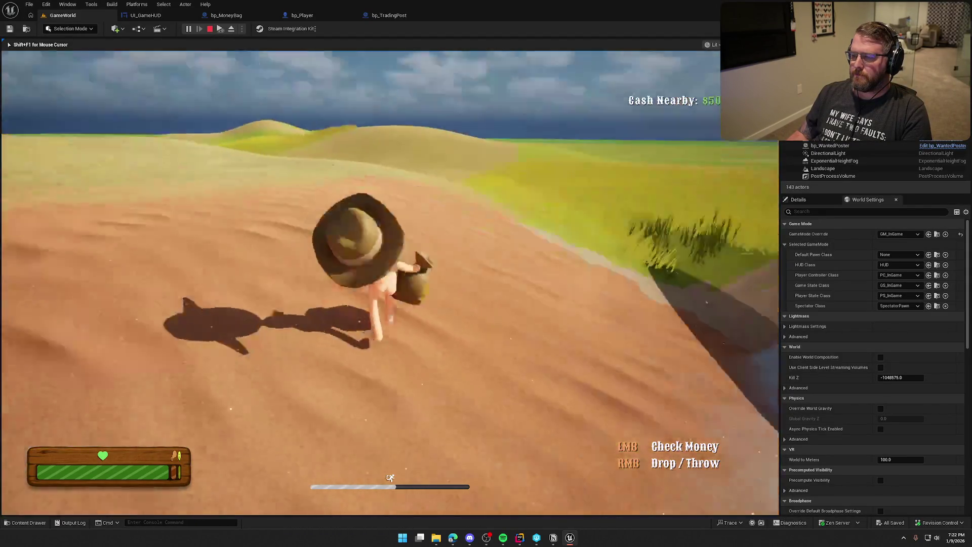
{"action": "key", "text": "w"}
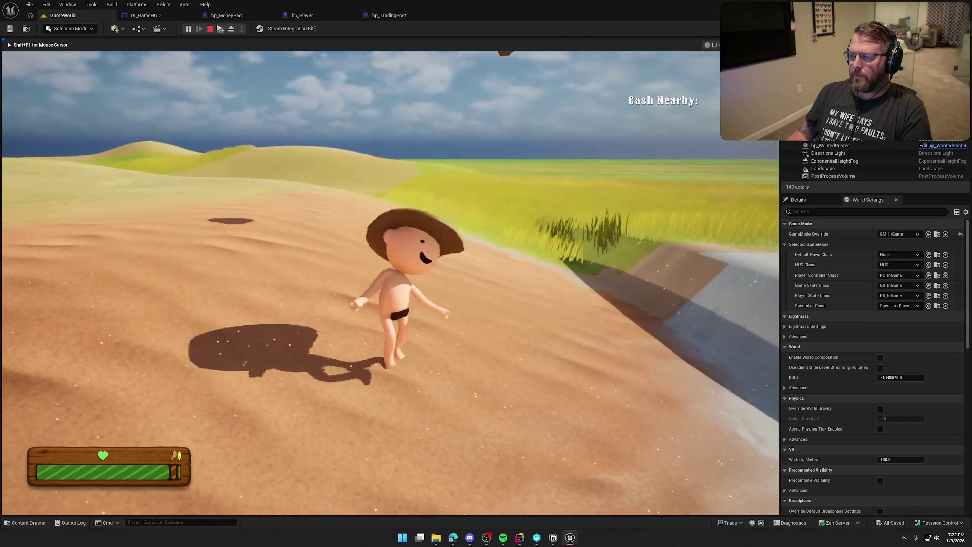
{"action": "key", "text": "shift+w"}
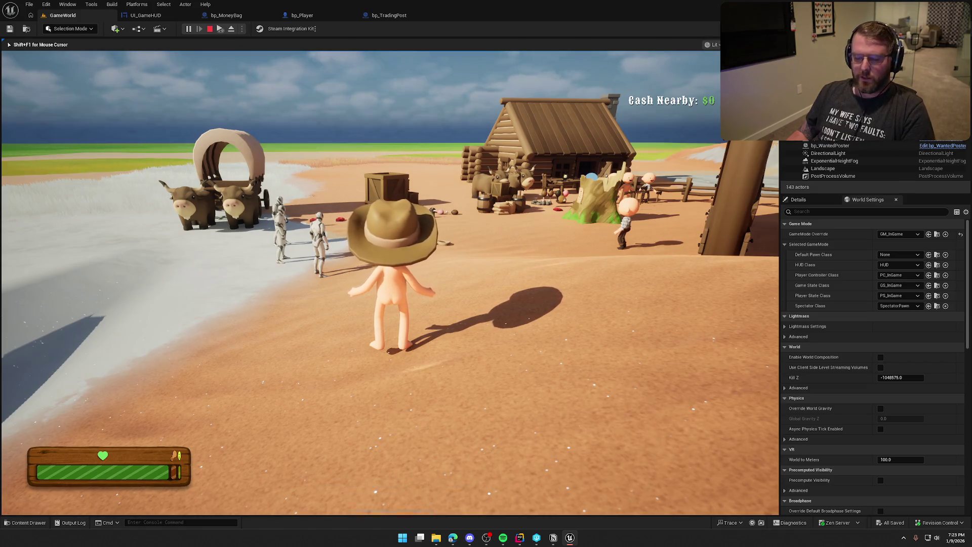
Pick the money bag up again and carry it back and forth at the village edge.
{"action": "key", "text": "super"}
{"action": "key", "text": "Escape"}
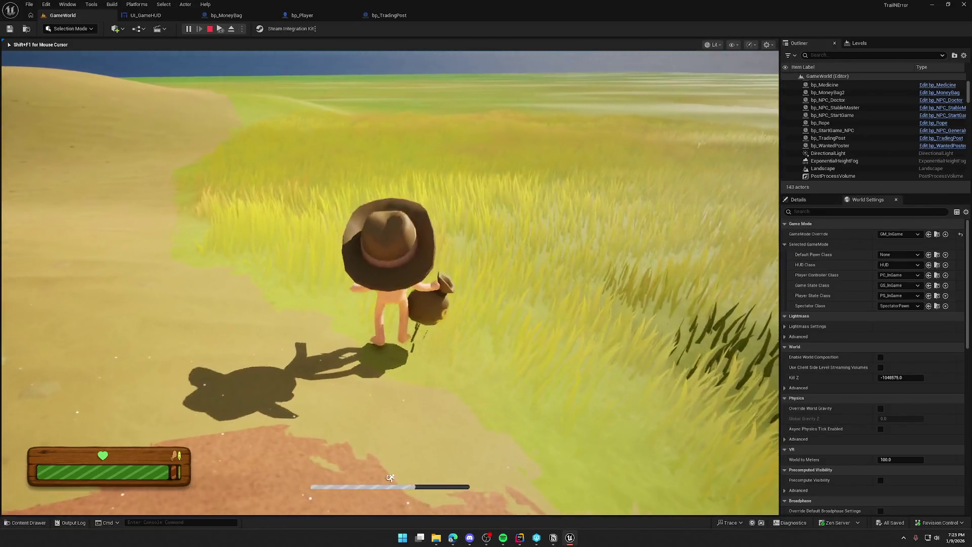
{"action": "key", "text": "e"}
{"action": "key", "text": "w"}
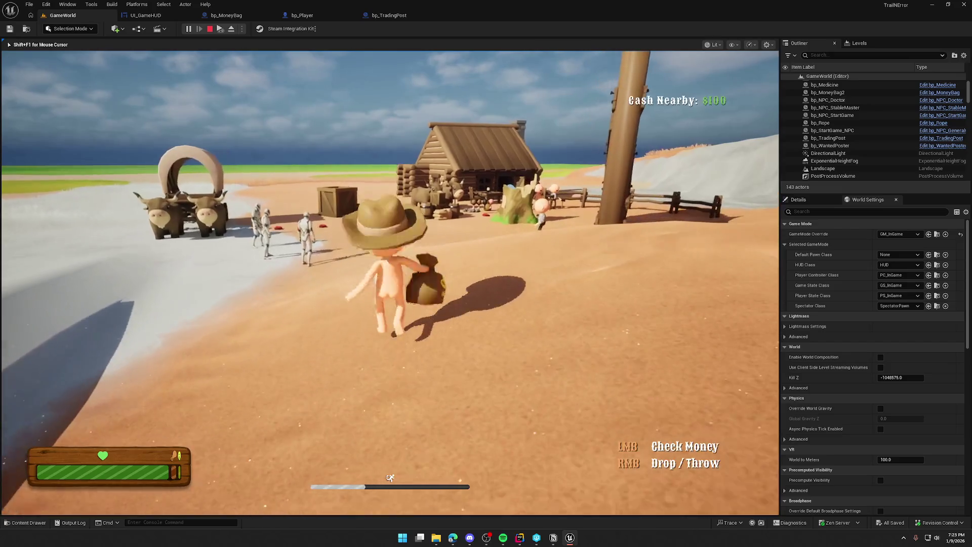
{"action": "key", "text": "s"}
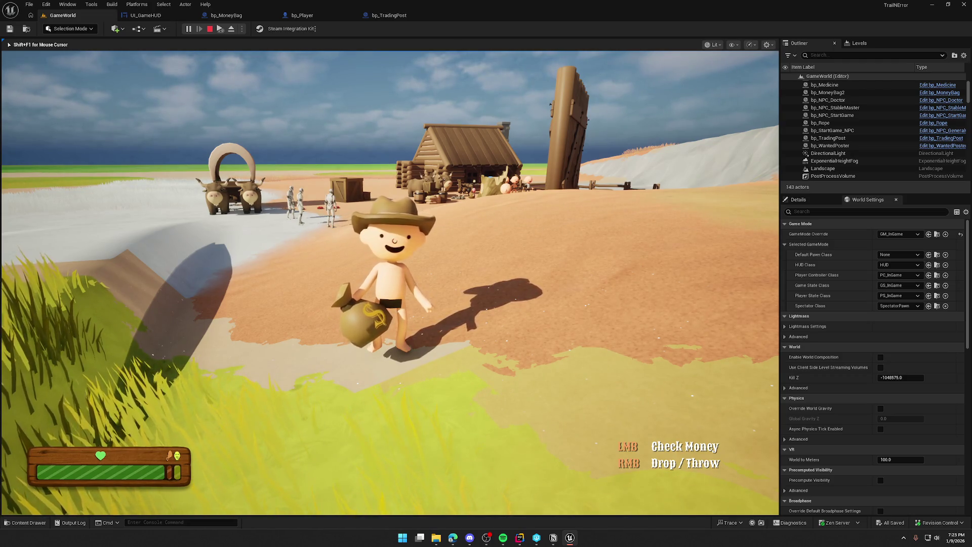
{"action": "key", "text": "w"}
{"action": "key", "text": "shift"}
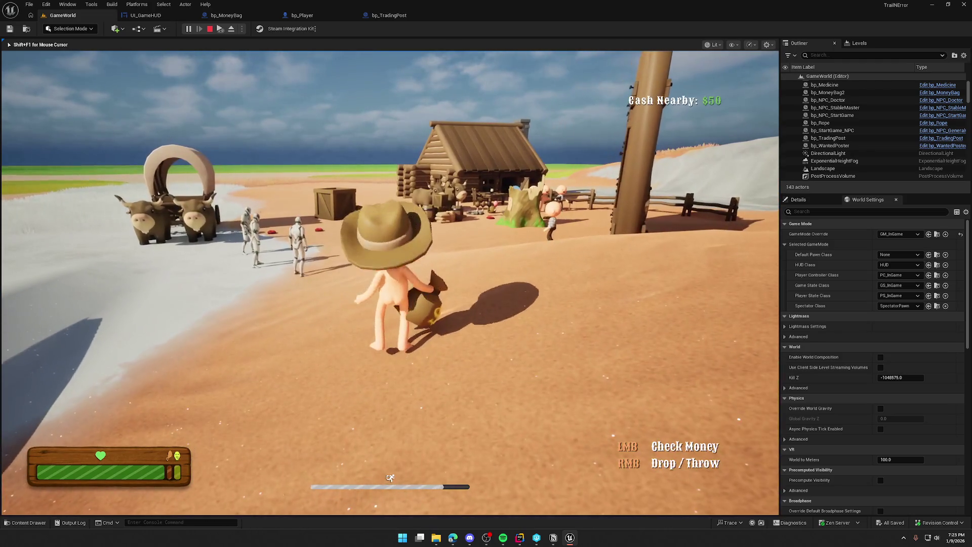
{"action": "key", "text": "s"}
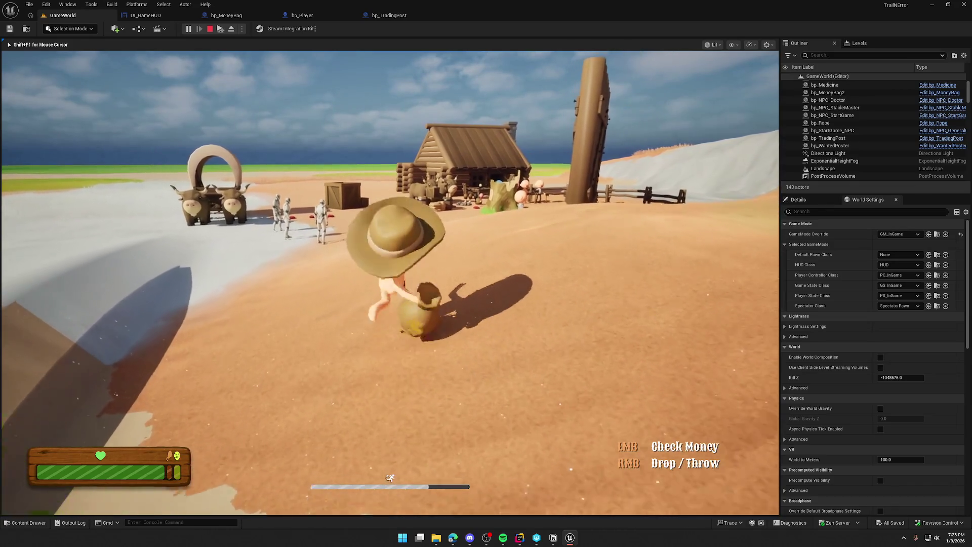
{"action": "key", "text": "w"}
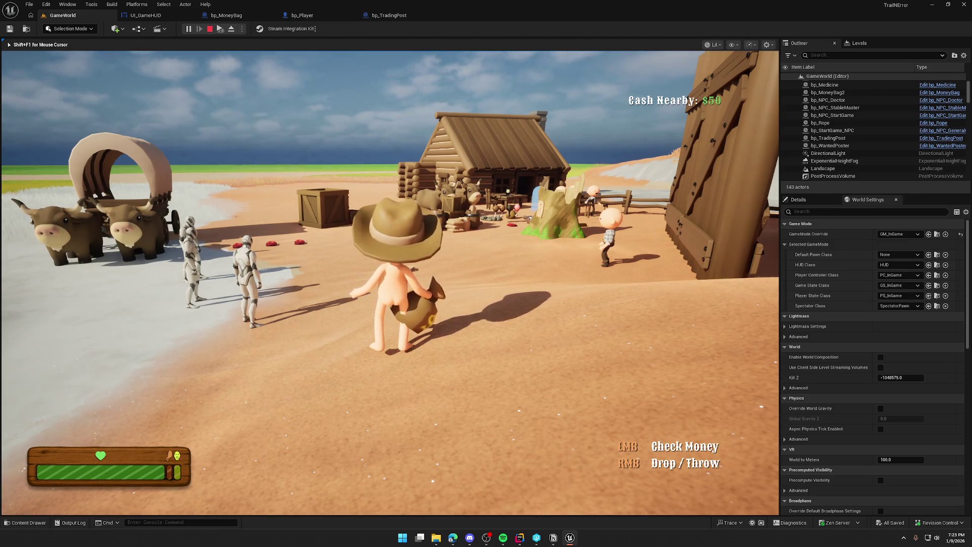
{"action": "key", "text": "s"}
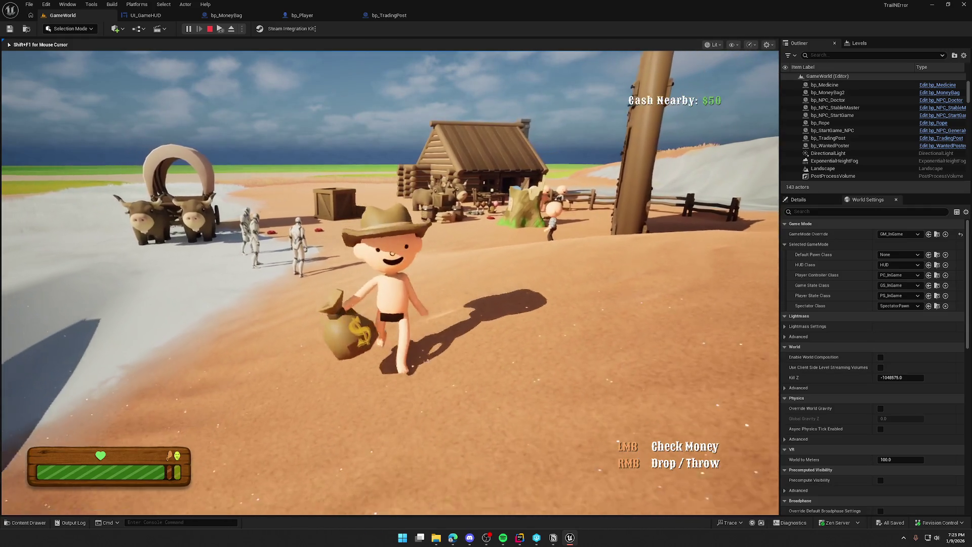
{"action": "key", "text": "s"}
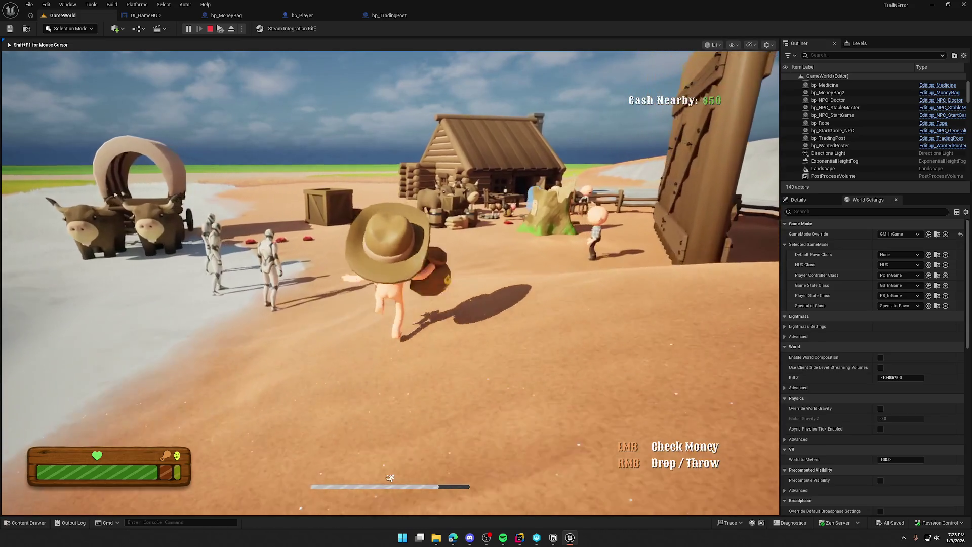
{"action": "key", "text": "s"}
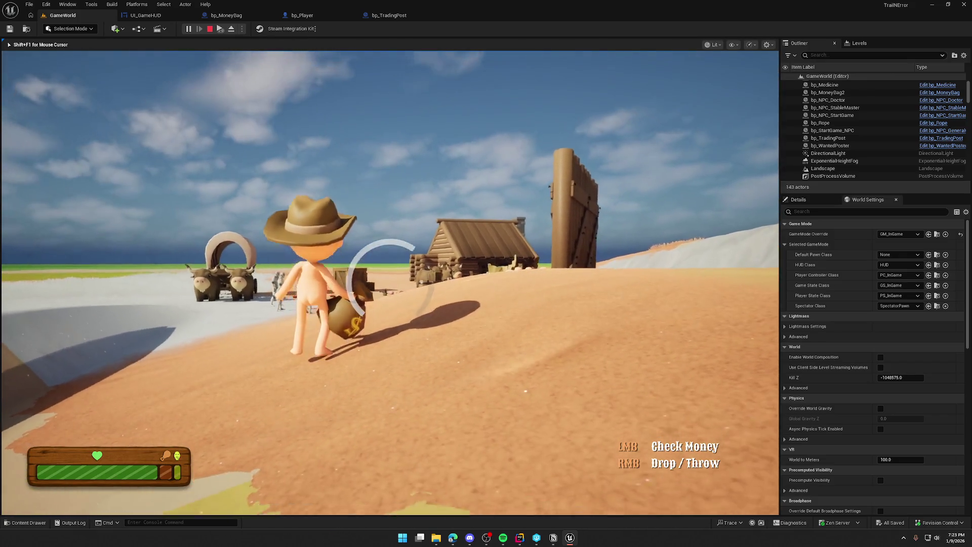
Drop the money bag on the sand inside the trading post area so Cash Nearby reads $100.
{"action": "right_click", "coordinate": [390, 283]}
{"action": "key", "text": "w"}
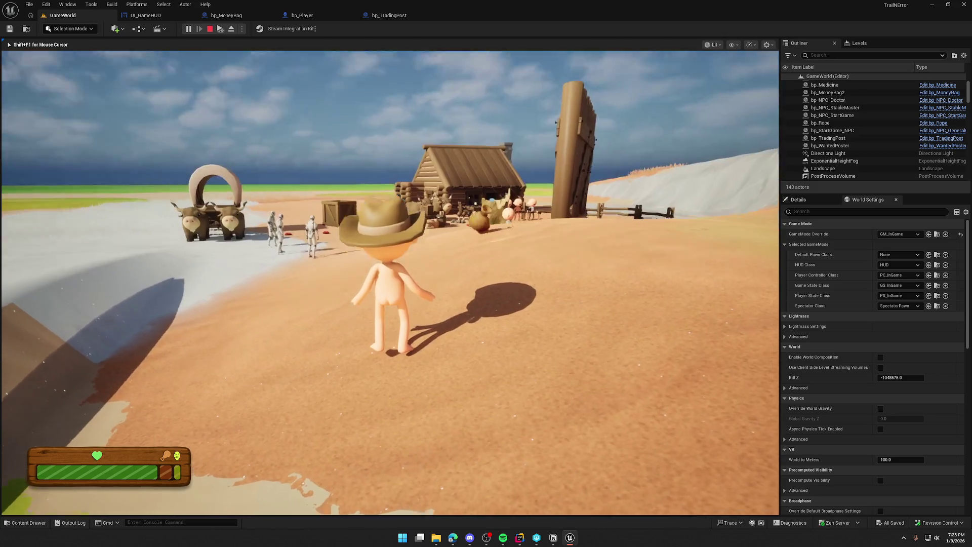
{"action": "key", "text": "shift"}
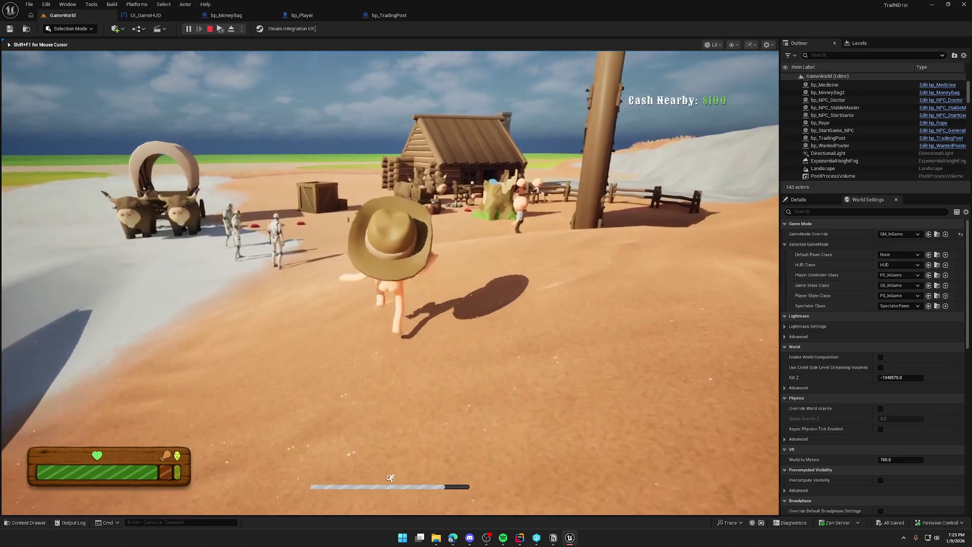
{"action": "key", "text": "a"}
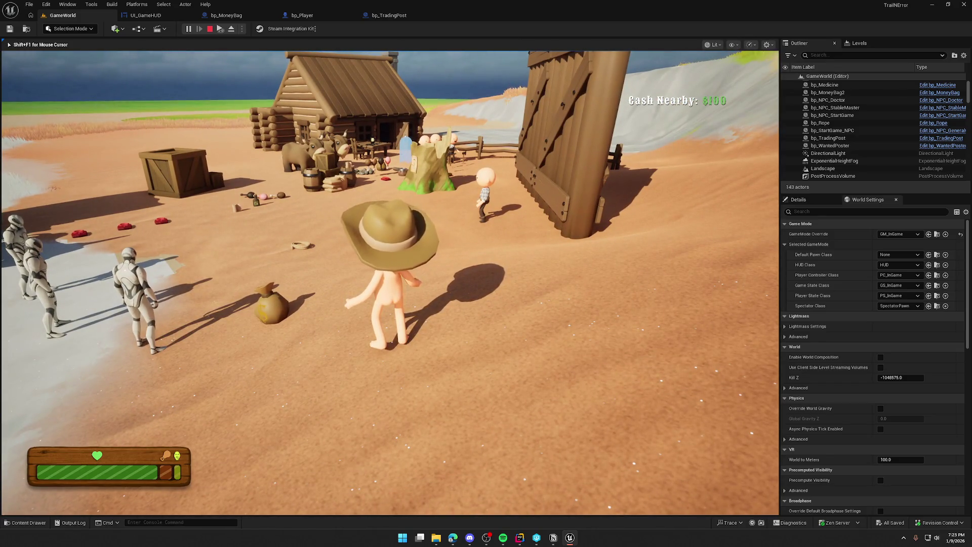
{"action": "key", "text": "s"}
{"action": "key", "text": "w"}
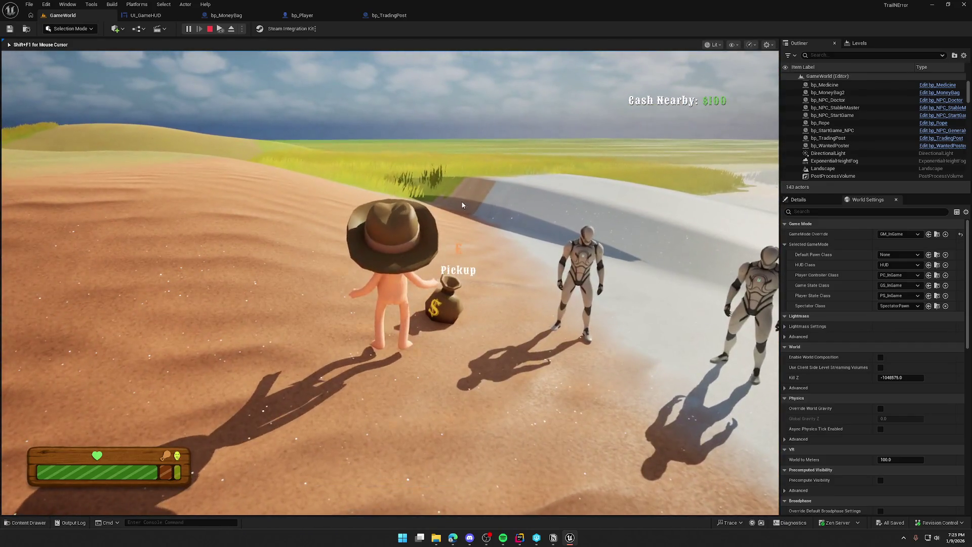
{"action": "key", "text": "Escape"}
Review bp_TradingPost's OnRep_TradingPostCash, TogglePlayerCashUI and UpdateTradingPostCash function graphs.
{"action": "left_click", "coordinate": [398, 15]}
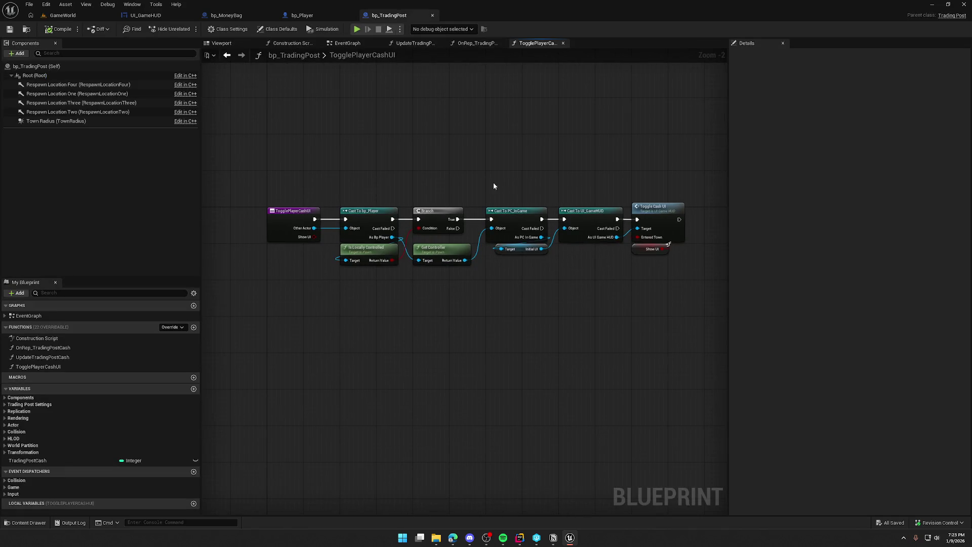
{"action": "left_click", "coordinate": [480, 43]}
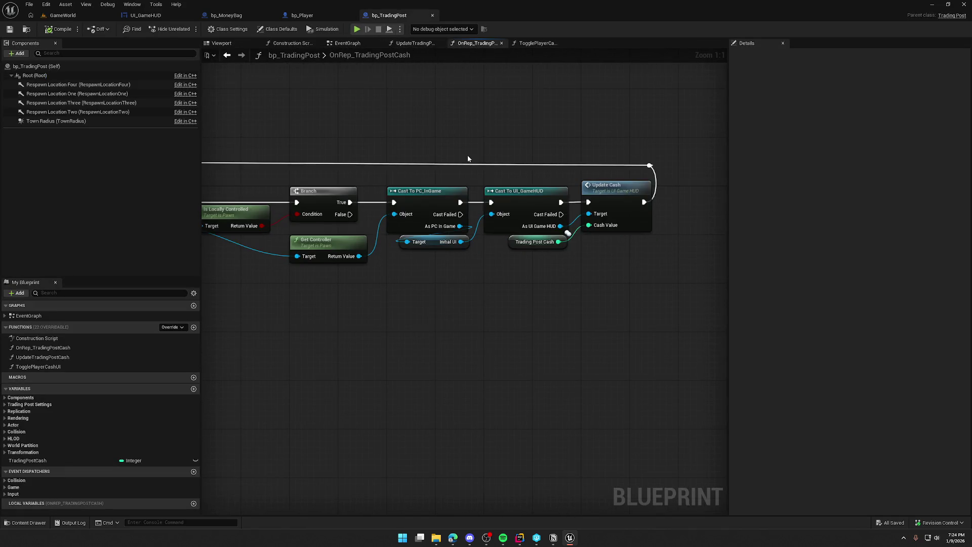
{"action": "mouse_move", "coordinate": [451, 304]}
{"action": "left_mouse_down"}
{"action": "mouse_move", "coordinate": [348, 299]}
{"action": "mouse_move", "coordinate": [694, 299]}
{"action": "left_mouse_up"}
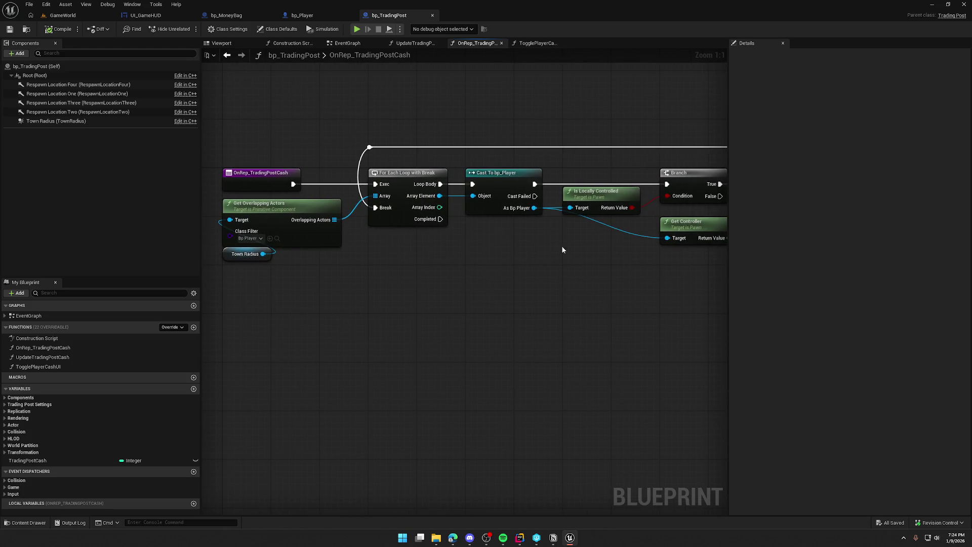
{"action": "left_click", "coordinate": [538, 43]}
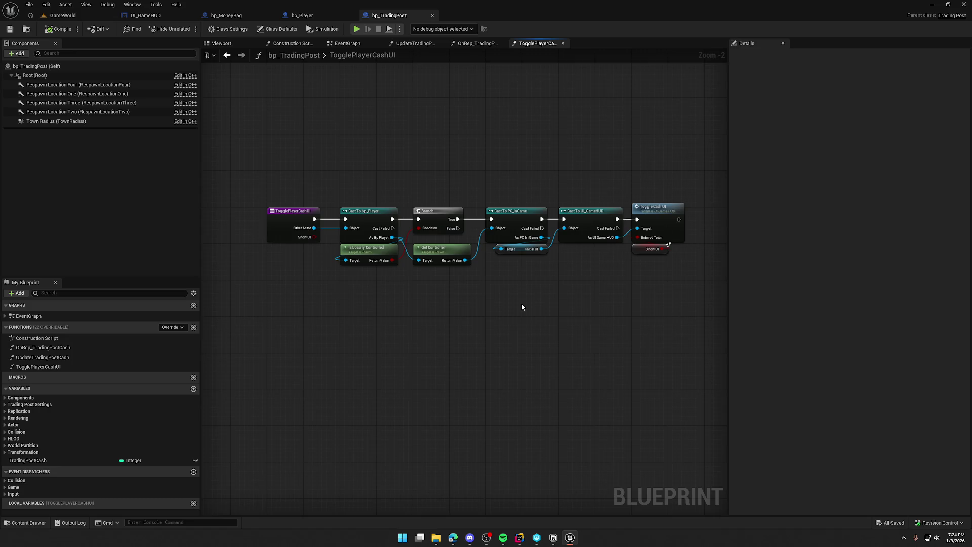
{"action": "left_click", "coordinate": [409, 44]}
{"action": "mouse_move", "coordinate": [373, 138]}
{"action": "left_mouse_down"}
{"action": "mouse_move", "coordinate": [475, 121]}
{"action": "mouse_move", "coordinate": [530, 128]}
{"action": "left_mouse_up"}
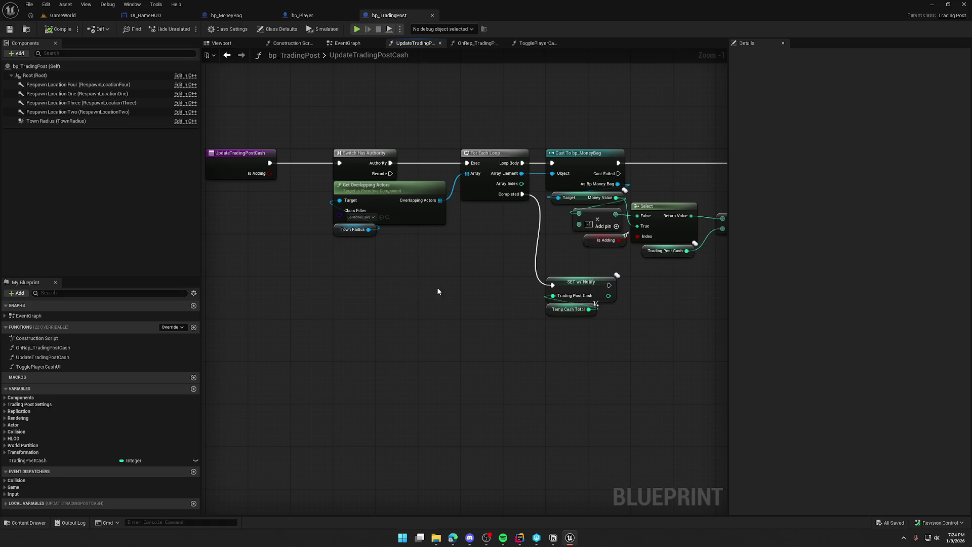
{"action": "scroll", "coordinate": [471, 297], "scroll_direction": "up", "scroll_amount": 1}
{"action": "mouse_move", "coordinate": [471, 297]}
{"action": "left_mouse_down"}
{"action": "mouse_move", "coordinate": [354, 289]}
{"action": "mouse_move", "coordinate": [252, 303]}
{"action": "left_mouse_up"}
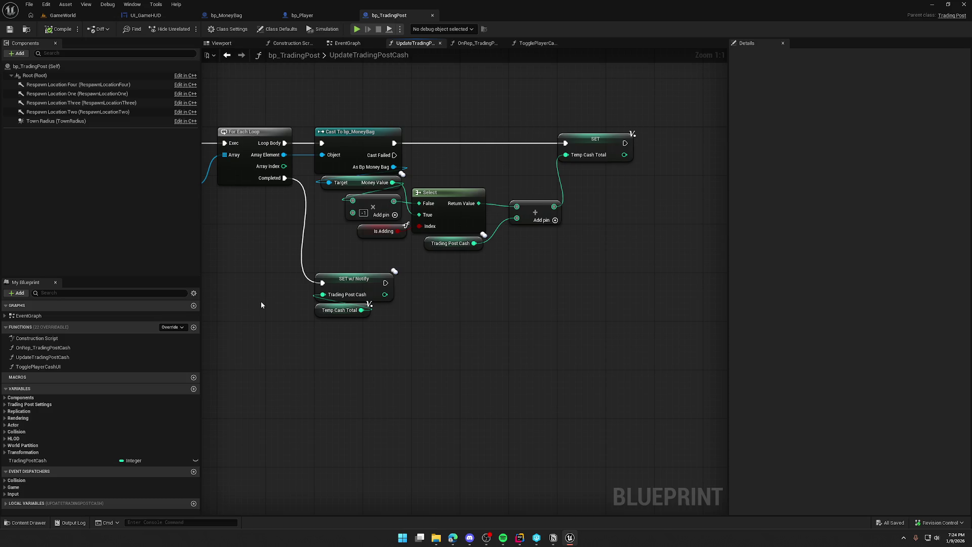
Make bp_MoneyBag's MoneyValue variable instance editable and return to GameWorld.
{"action": "left_click", "coordinate": [228, 15]}
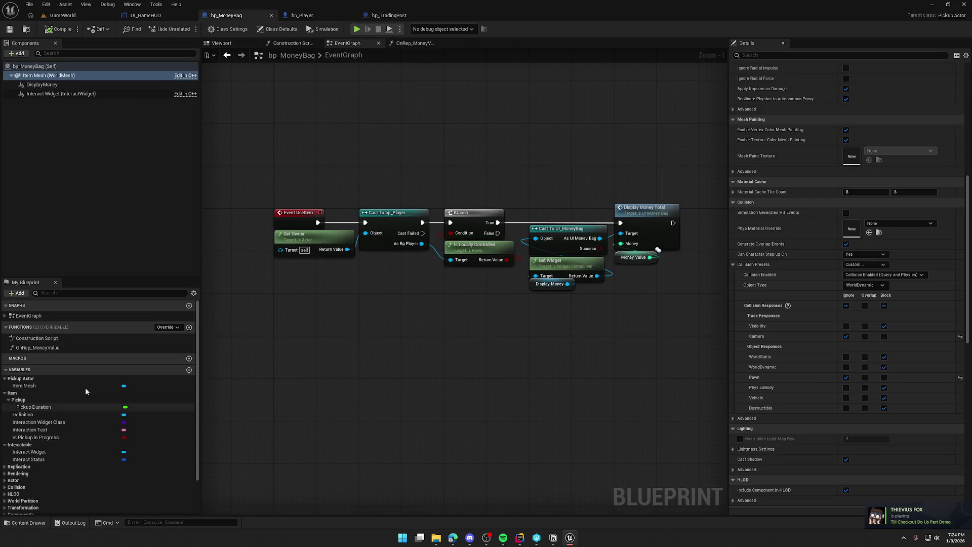
{"action": "left_click", "coordinate": [6, 393]}
{"action": "left_click", "coordinate": [6, 379]}
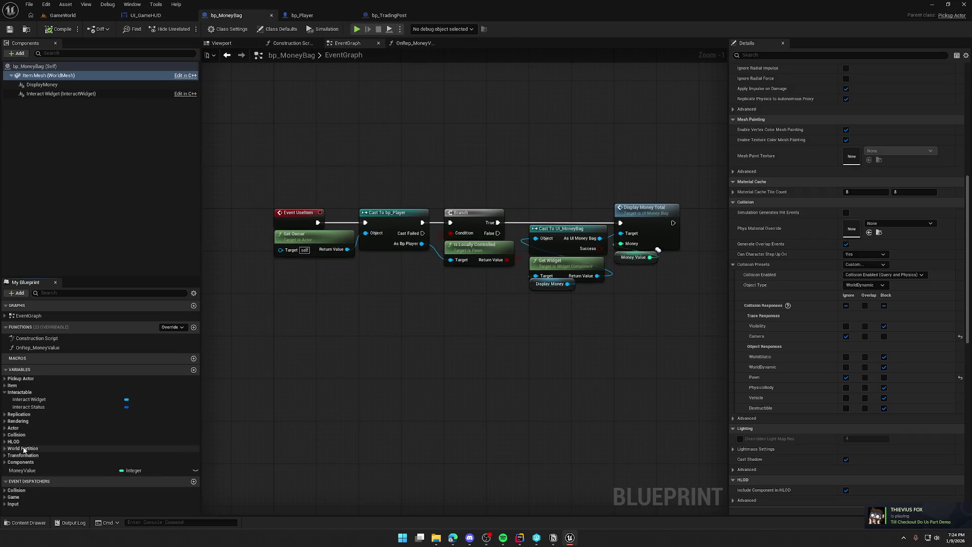
{"action": "left_click", "coordinate": [196, 471]}
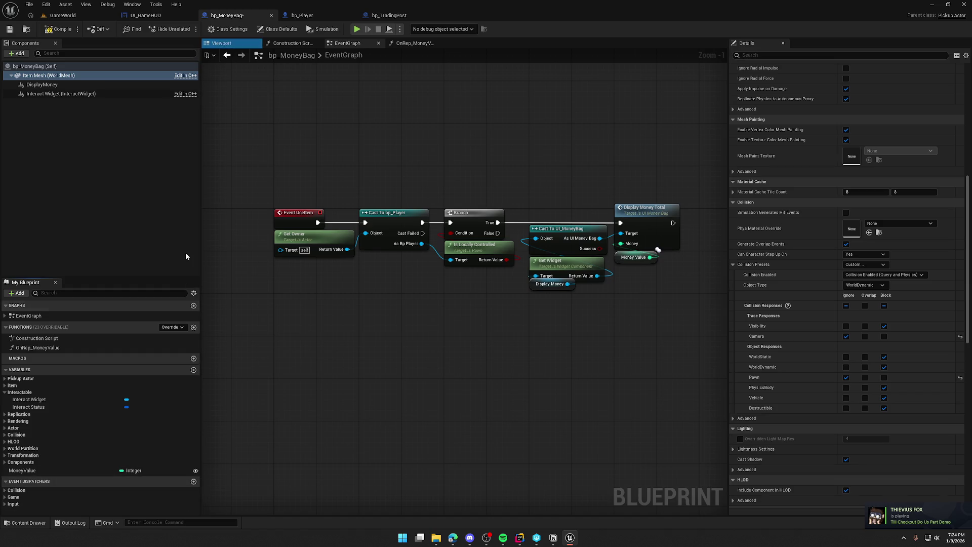
{"action": "left_click", "coordinate": [66, 16]}
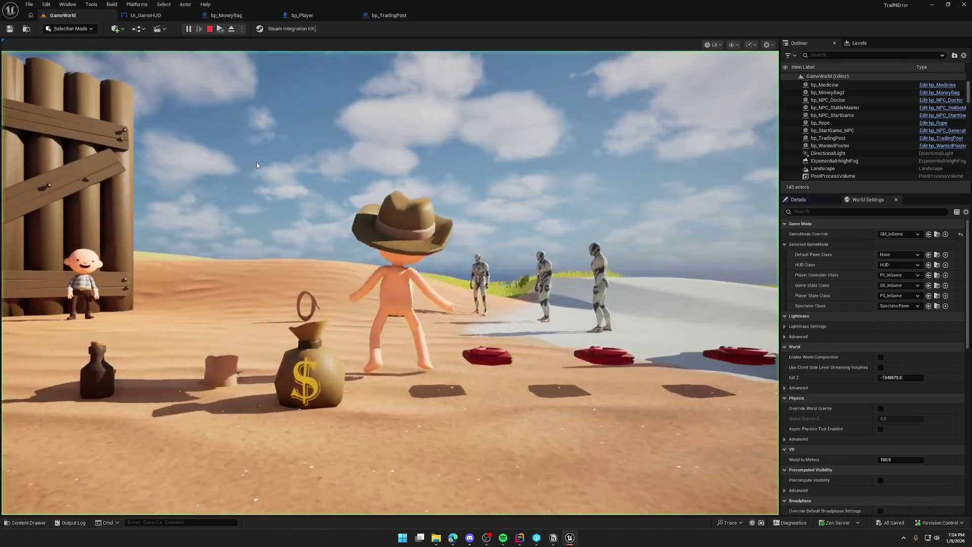
Pick up the money bag, carry it up the dune and throw it onto the sand.
{"action": "key", "text": "w"}
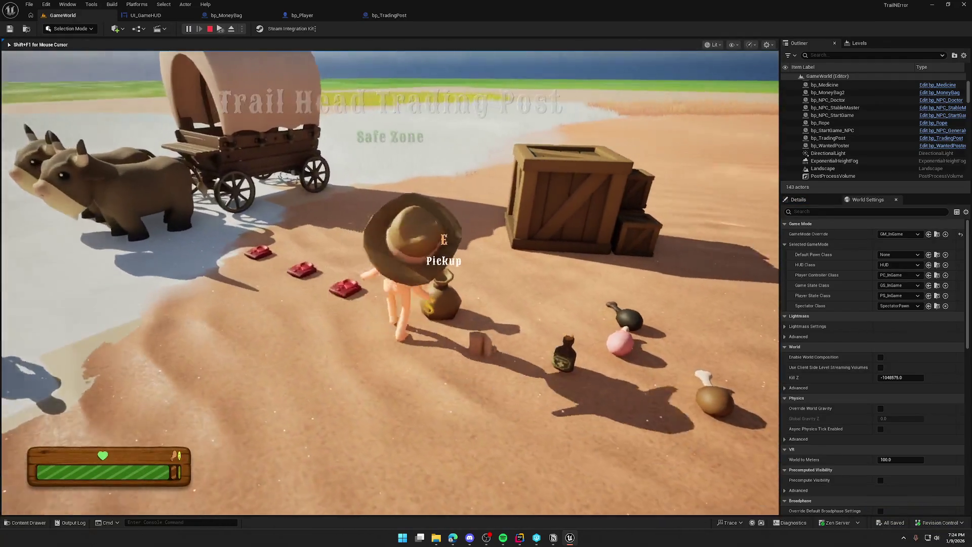
{"action": "key", "text": "e"}
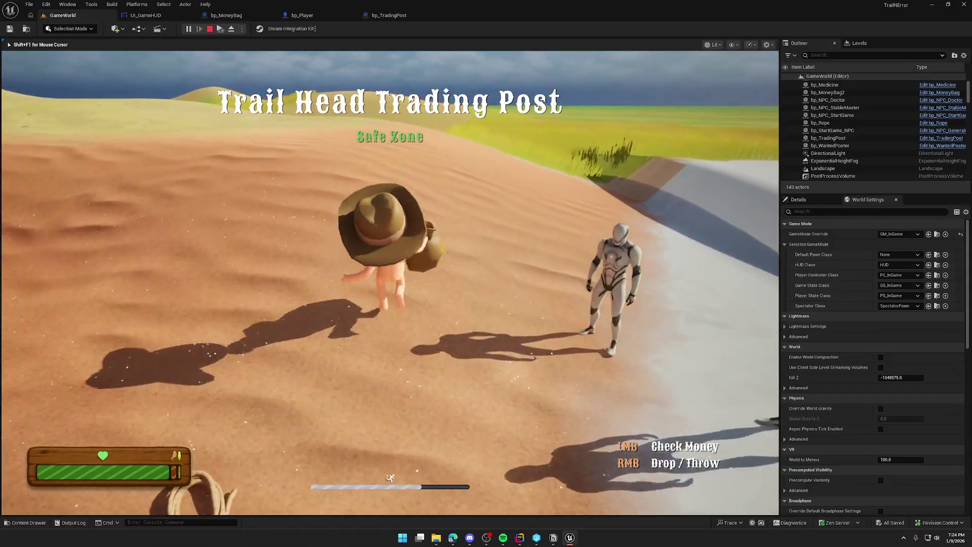
{"action": "key", "text": "w"}
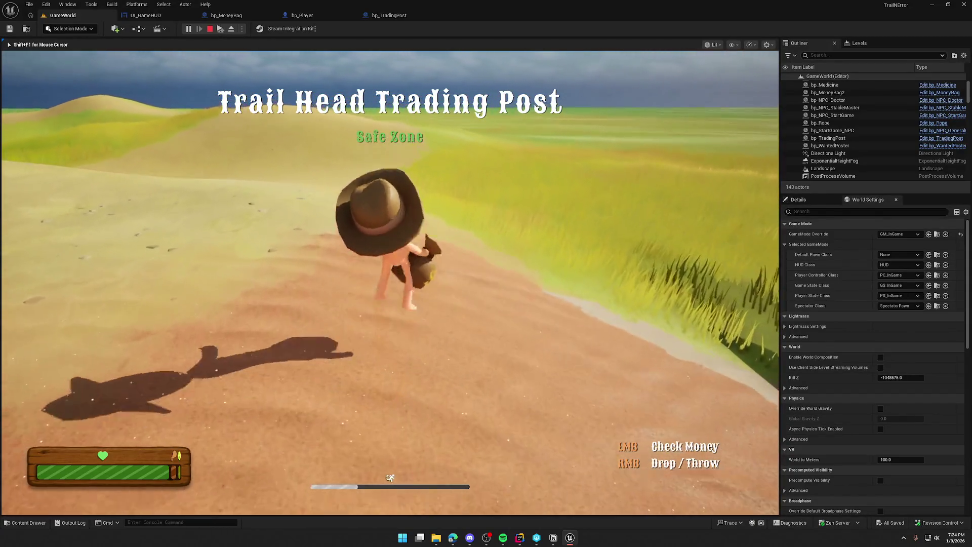
{"action": "key", "text": "w"}
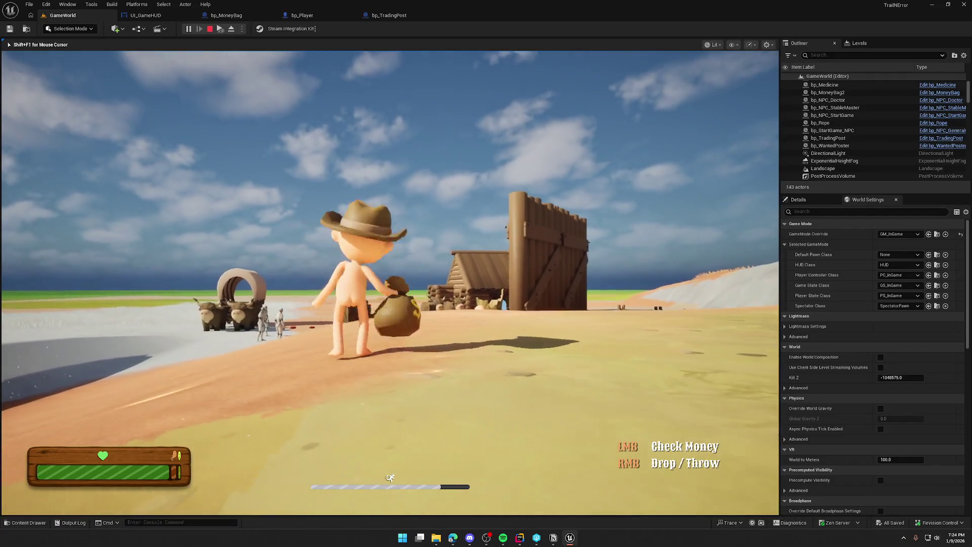
{"action": "right_click", "coordinate": [390, 282]}
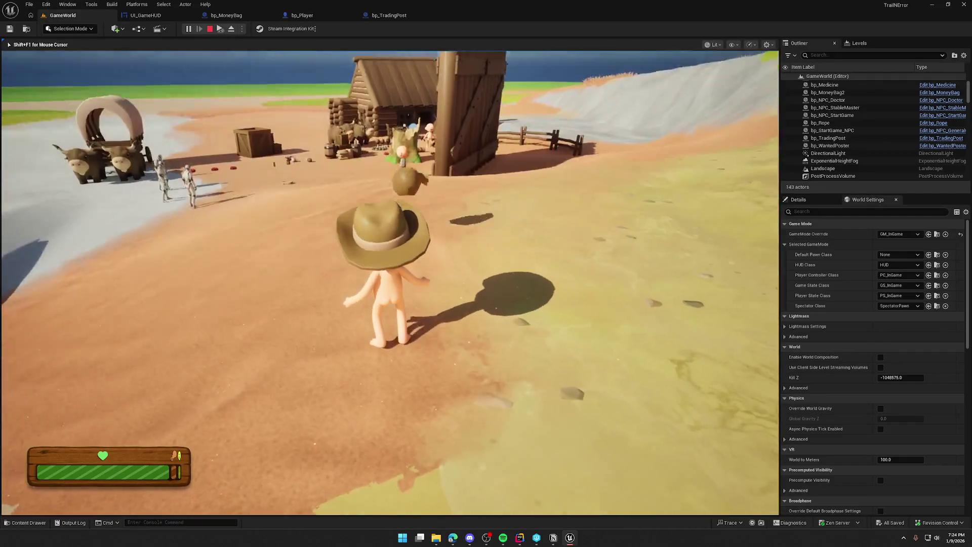
{"action": "key", "text": "w"}
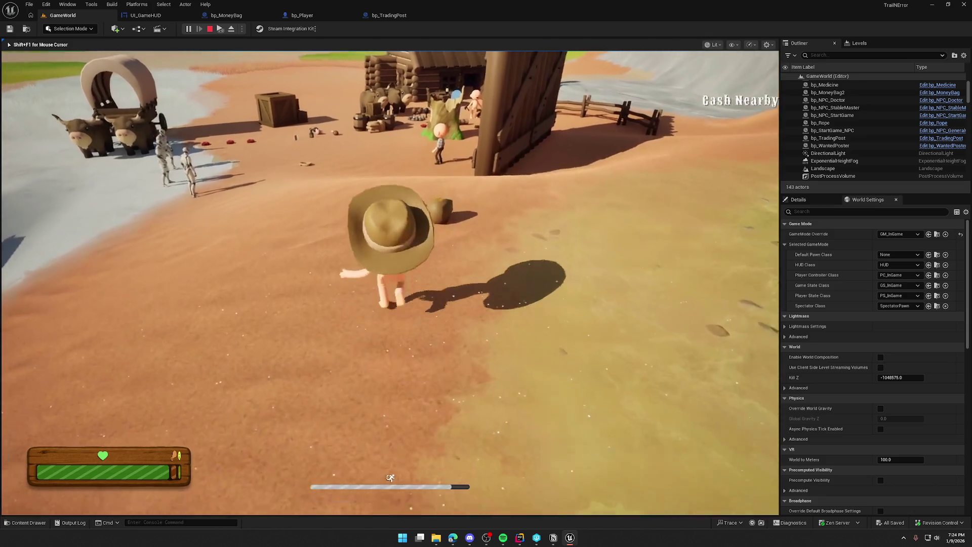
Eject, confirm the dropped bp_MoneyBag2 has Money Value 50, and stop the play session.
{"action": "key", "text": "F8"}
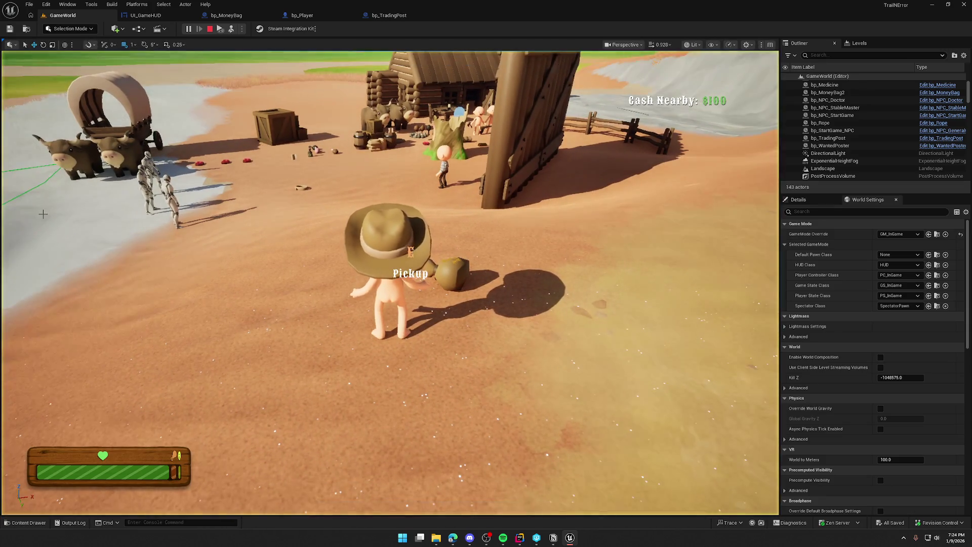
{"action": "left_click", "coordinate": [451, 273]}
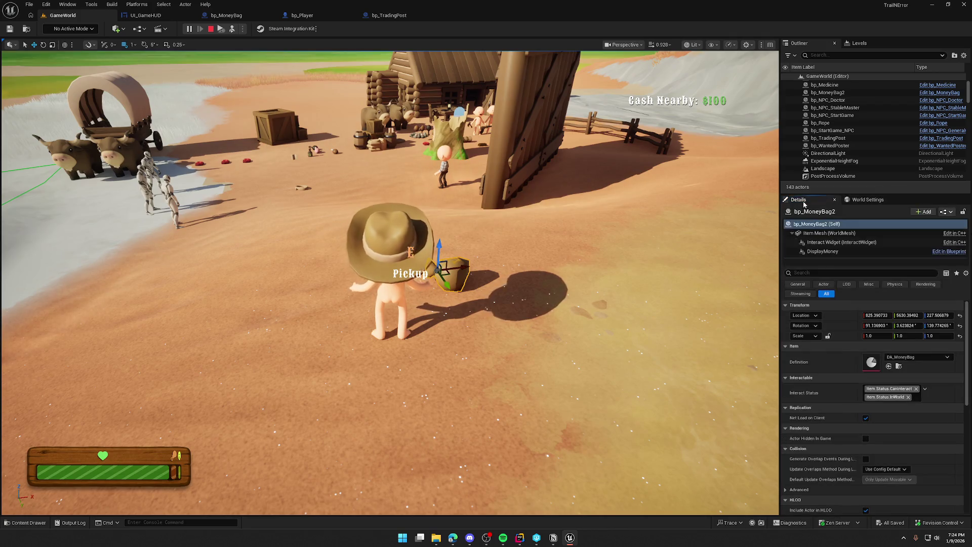
{"action": "scroll", "coordinate": [825, 380], "scroll_direction": "down", "scroll_amount": 5}
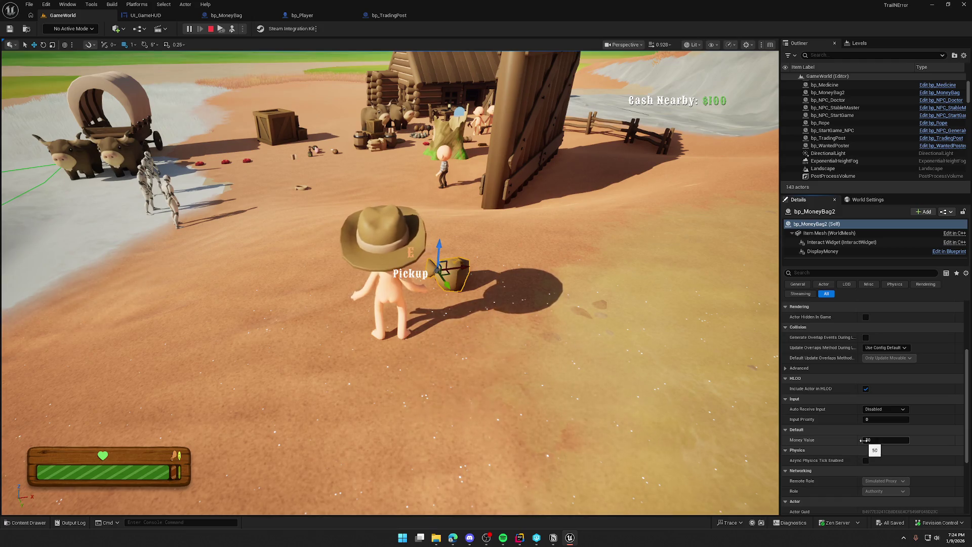
{"action": "scroll", "coordinate": [830, 416], "scroll_direction": "down", "scroll_amount": 1}
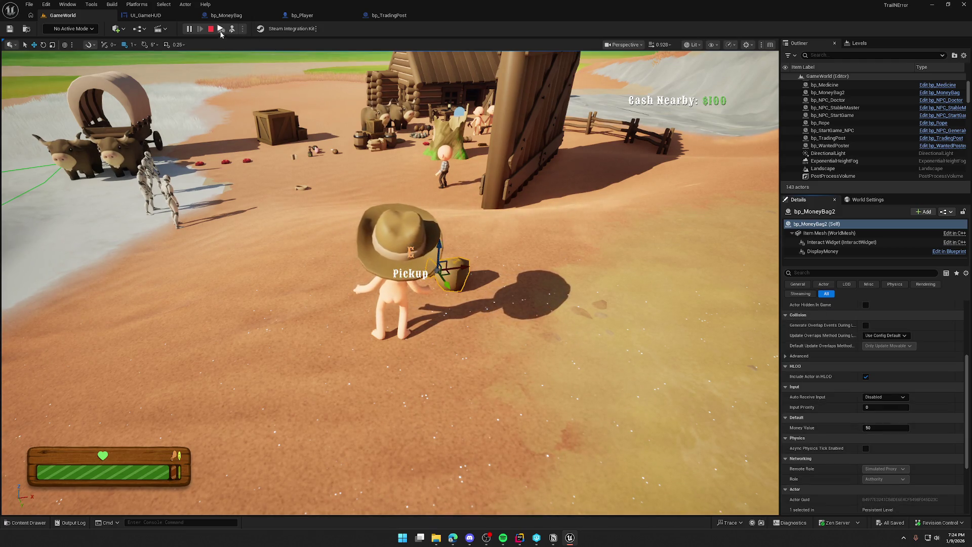
{"action": "key", "text": "Escape"}
{"action": "left_click", "coordinate": [377, 16]}
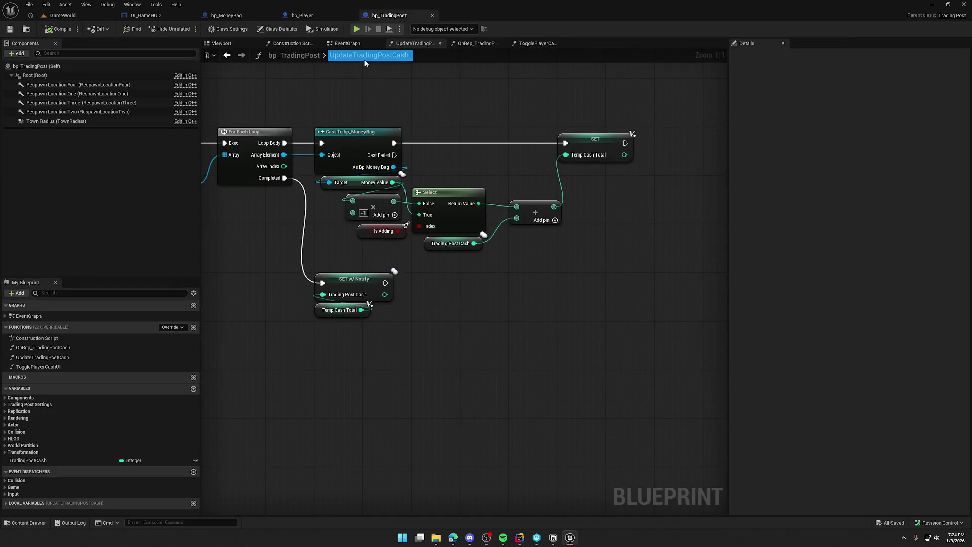
Review bp_TradingPost's overlap events and the Update Trading Post Cash summing nodes, then return to GameWorld.
{"action": "left_click", "coordinate": [349, 44]}
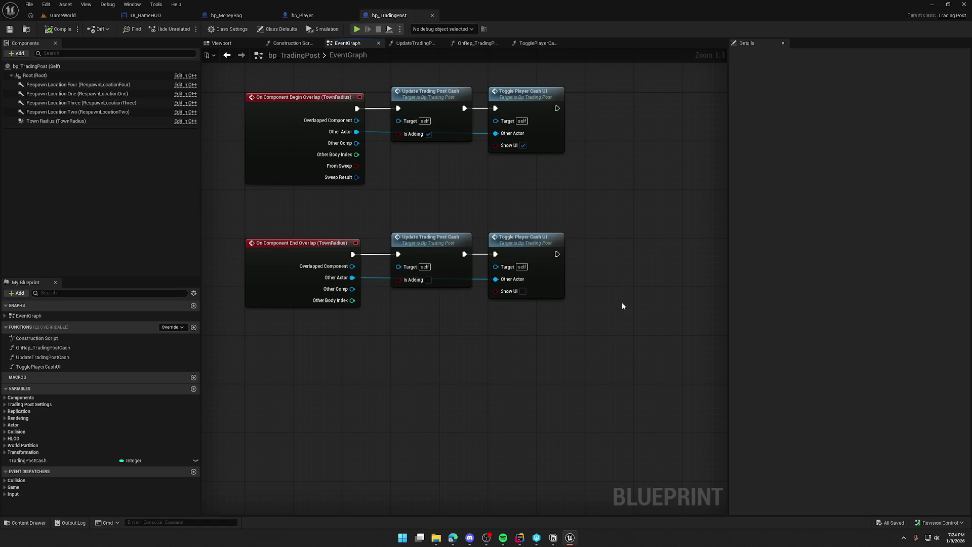
{"action": "left_click_drag", "start_coordinate": [618, 243], "coordinate": [623, 272]}
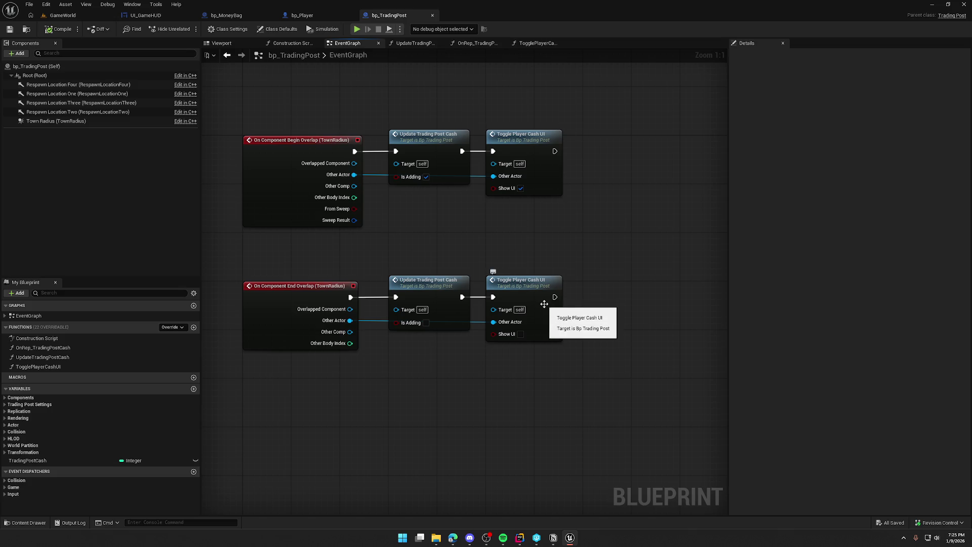
{"action": "double_click", "coordinate": [434, 140]}
{"action": "mouse_move", "coordinate": [514, 267]}
{"action": "left_mouse_down"}
{"action": "mouse_move", "coordinate": [566, 326]}
{"action": "mouse_move", "coordinate": [674, 322]}
{"action": "mouse_move", "coordinate": [440, 312]}
{"action": "mouse_move", "coordinate": [457, 318]}
{"action": "left_mouse_up"}
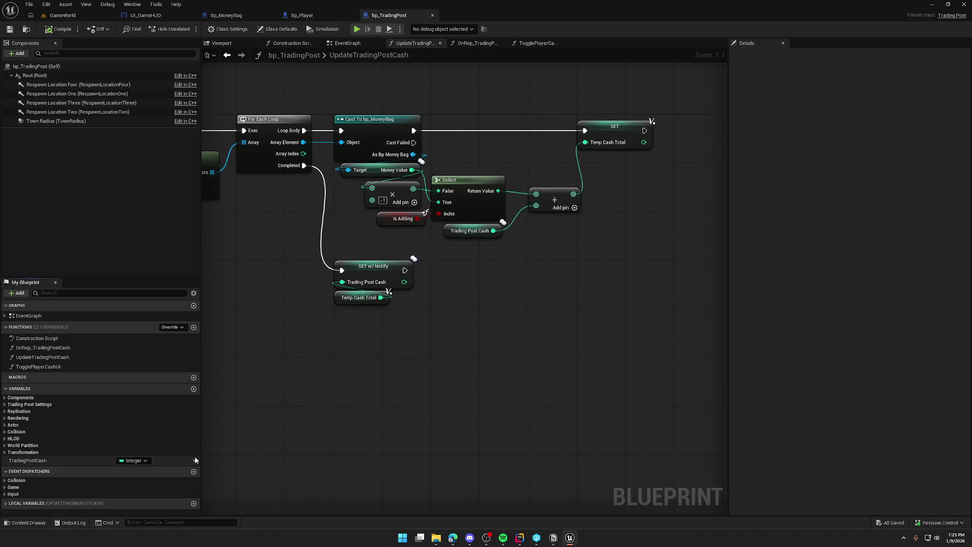
{"action": "left_click", "coordinate": [66, 21]}
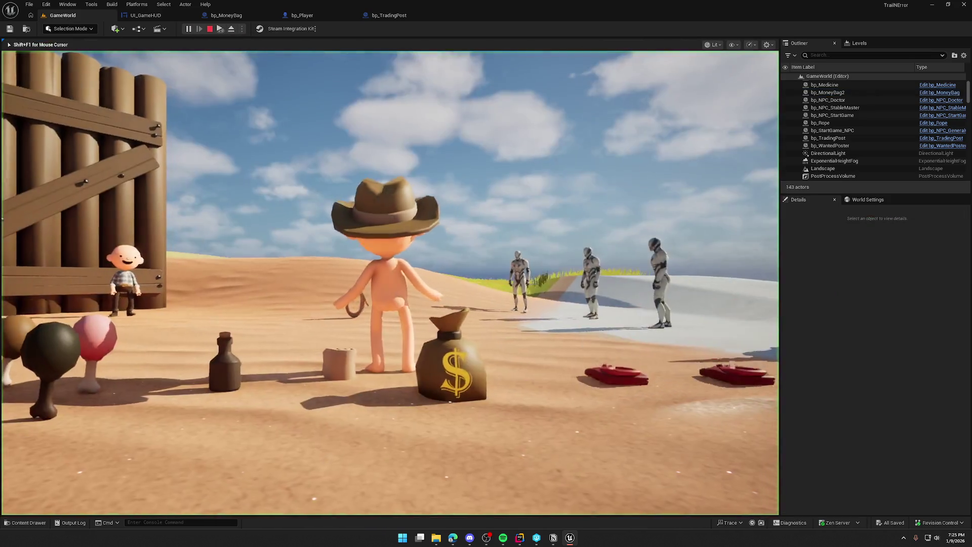
Carry the money bag into the trading post during play, then eject to the editor.
{"action": "key", "text": "e"}
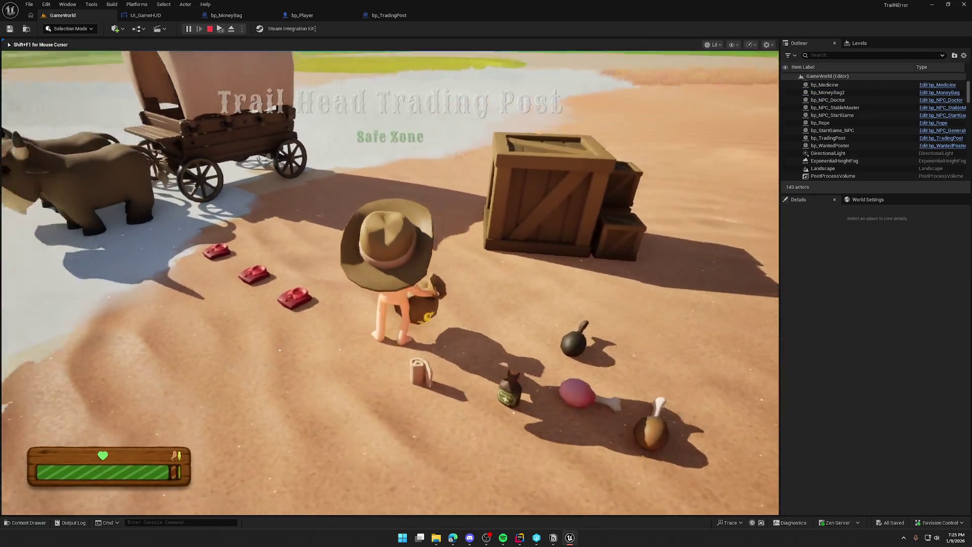
{"action": "key", "text": "shift+w"}
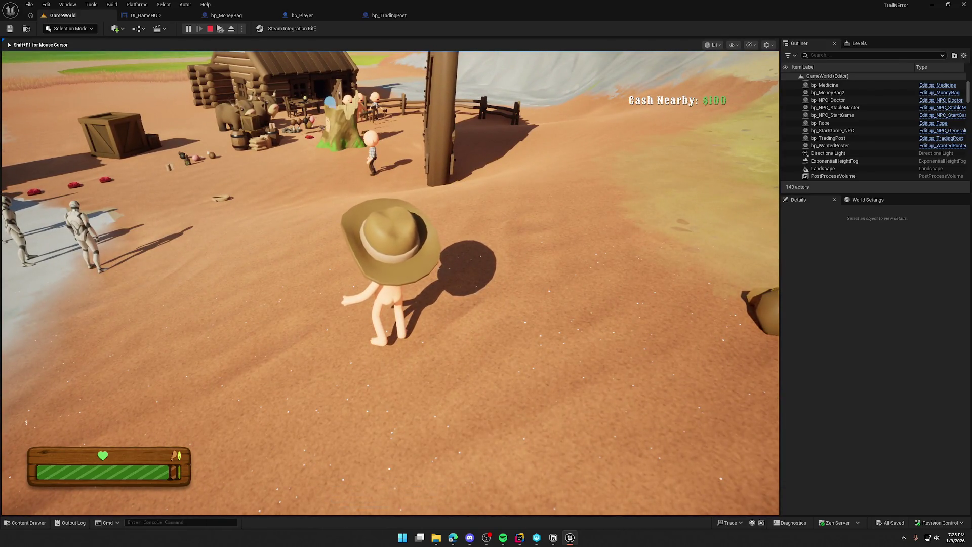
{"action": "key", "text": "F8"}
Find bp_TradingPost via the Outliner search 'tradi', confirm Trading Post Cash 100, and stop play.
{"action": "left_click", "coordinate": [849, 54]}
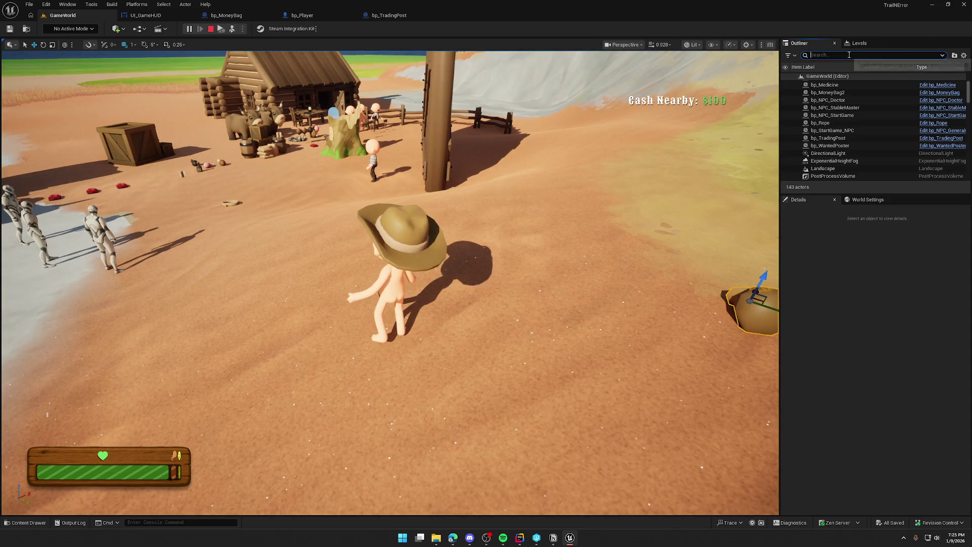
{"action": "type", "text": "tradi"}
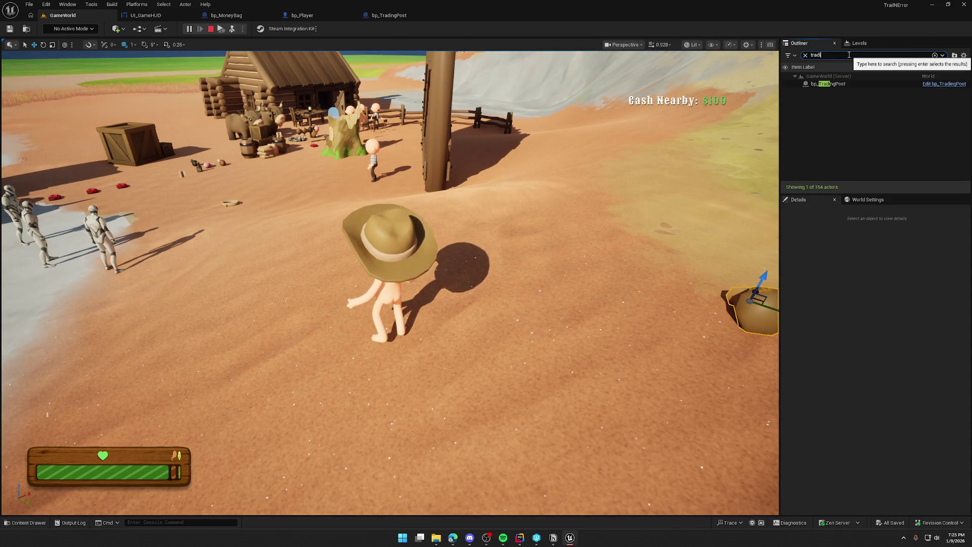
{"action": "left_click", "coordinate": [837, 85]}
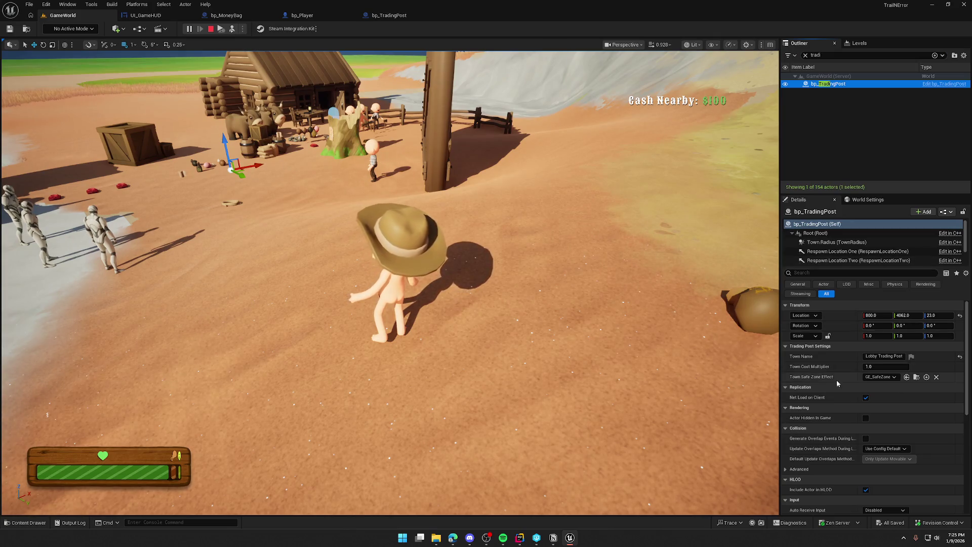
{"action": "scroll", "coordinate": [837, 380], "scroll_direction": "down", "scroll_amount": 5}
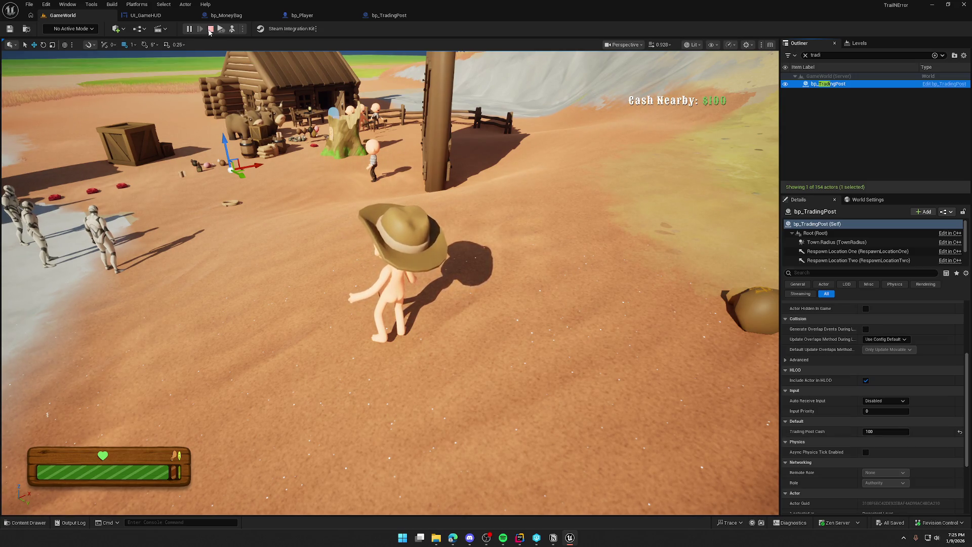
{"action": "key", "text": "Escape"}
{"action": "left_click", "coordinate": [146, 15]}
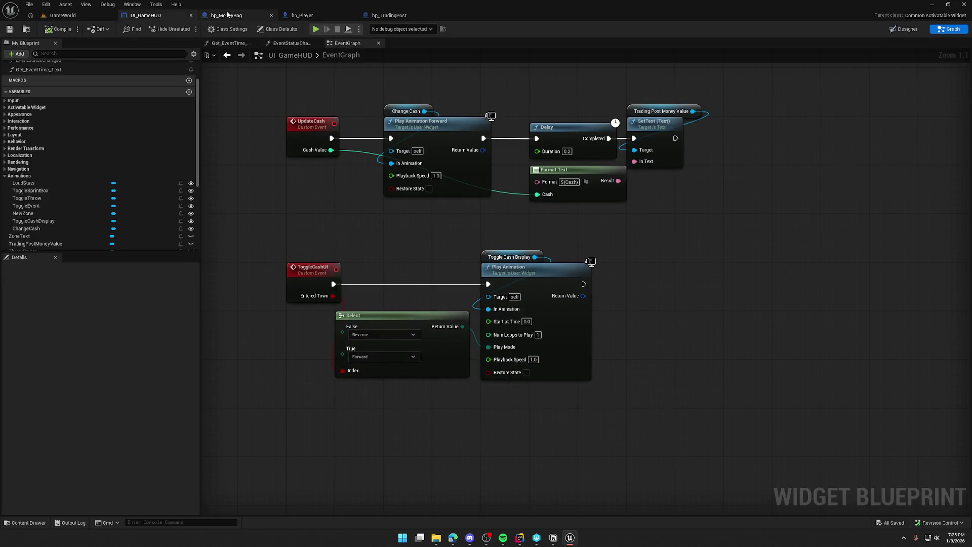
Move the SET w/ Notify node and its getter up under the loop in bp_TradingPost.
{"action": "left_click", "coordinate": [389, 15]}
{"action": "left_click_drag", "start_coordinate": [436, 323], "coordinate": [330, 256]}
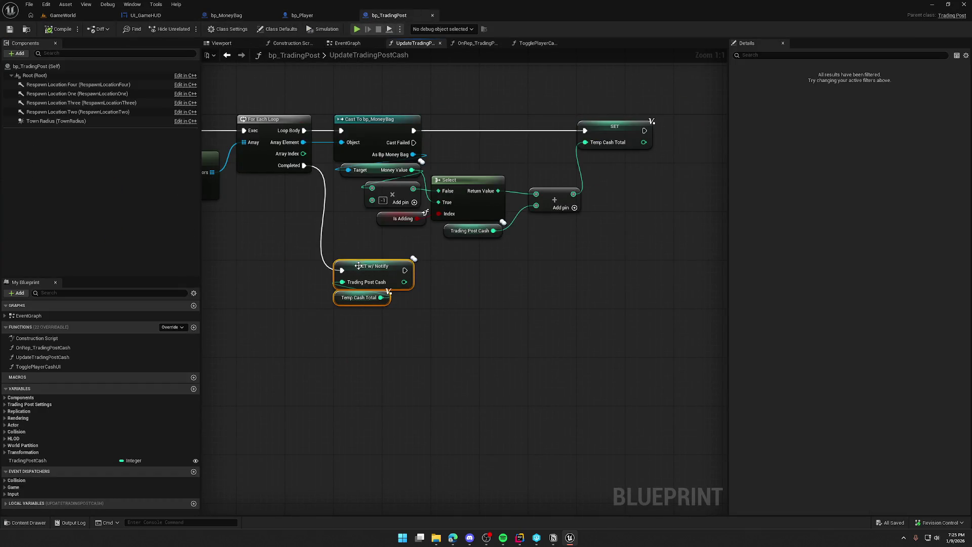
{"action": "left_click_drag", "start_coordinate": [373, 298], "coordinate": [372, 267]}
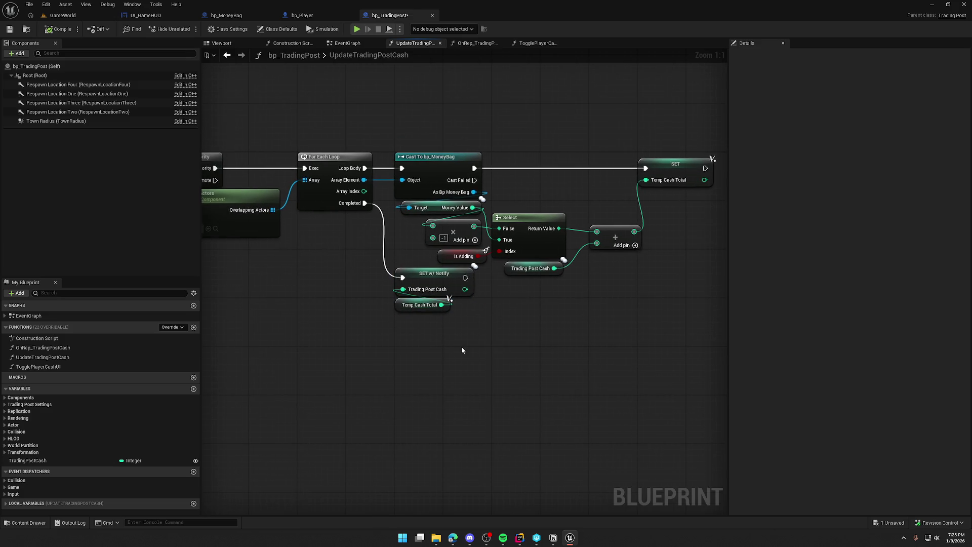
Check the overlap events' Update Trading Post Cash calls, then open and pan through that function graph.
{"action": "left_click", "coordinate": [347, 43]}
{"action": "mouse_move", "coordinate": [268, 114]}
{"action": "left_mouse_down"}
{"action": "mouse_move", "coordinate": [627, 351]}
{"action": "mouse_move", "coordinate": [631, 363]}
{"action": "mouse_move", "coordinate": [633, 349]}
{"action": "left_mouse_up"}
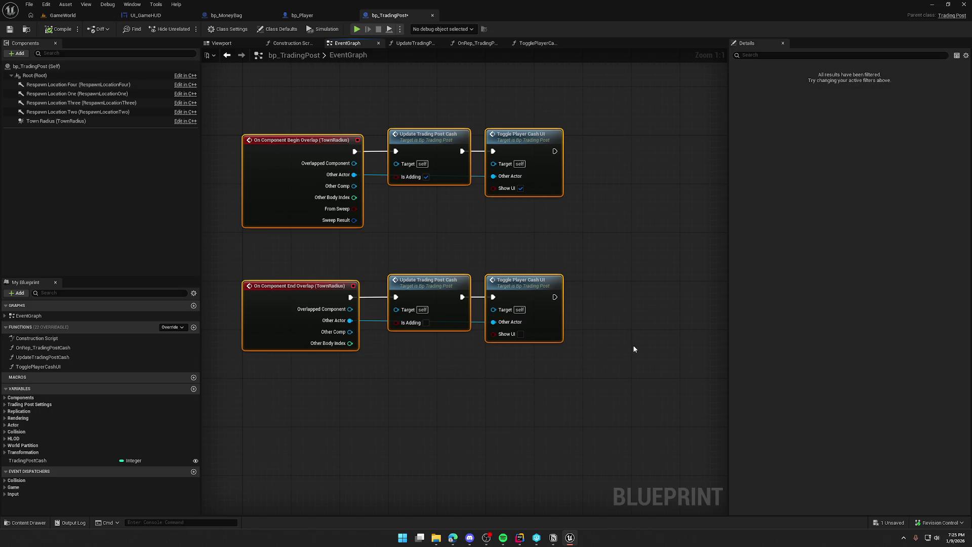
{"action": "left_click_drag", "start_coordinate": [402, 113], "coordinate": [439, 369]}
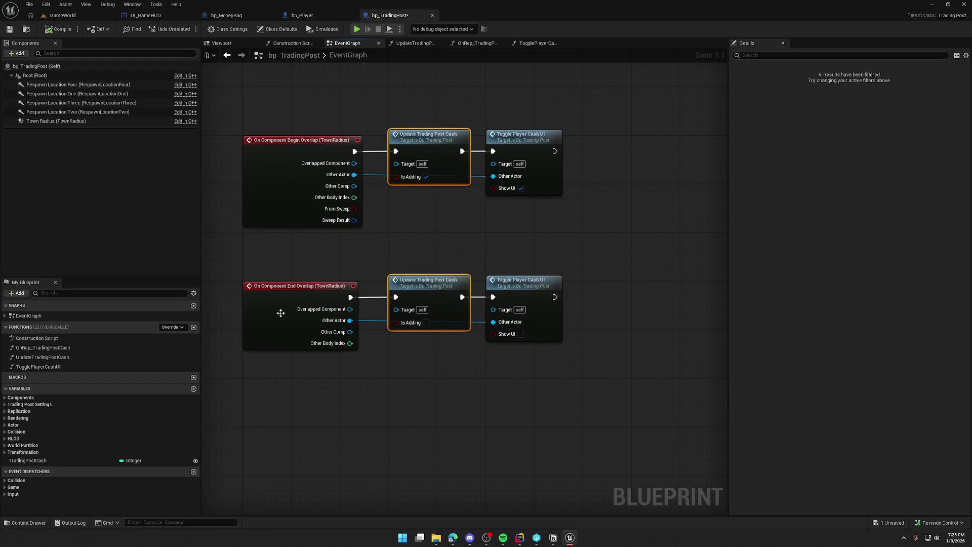
{"action": "mouse_move", "coordinate": [251, 263]}
{"action": "left_mouse_down"}
{"action": "mouse_move", "coordinate": [553, 357]}
{"action": "mouse_move", "coordinate": [477, 370]}
{"action": "mouse_move", "coordinate": [618, 232]}
{"action": "mouse_move", "coordinate": [562, 152]}
{"action": "mouse_move", "coordinate": [389, 171]}
{"action": "mouse_move", "coordinate": [429, 144]}
{"action": "left_mouse_up"}
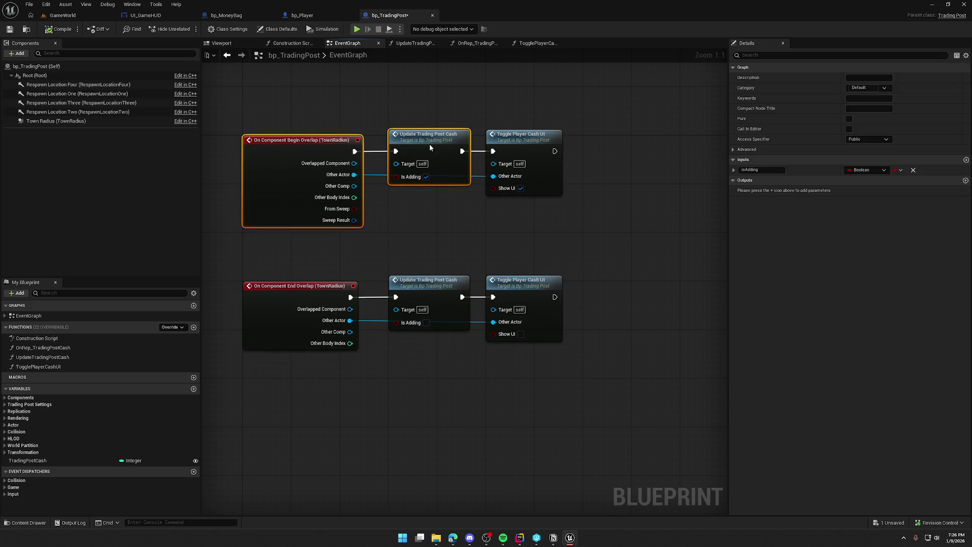
{"action": "double_click", "coordinate": [430, 147]}
{"action": "mouse_move", "coordinate": [459, 299]}
{"action": "left_mouse_down"}
{"action": "mouse_move", "coordinate": [515, 319]}
{"action": "mouse_move", "coordinate": [562, 293]}
{"action": "mouse_move", "coordinate": [512, 296]}
{"action": "left_mouse_up"}
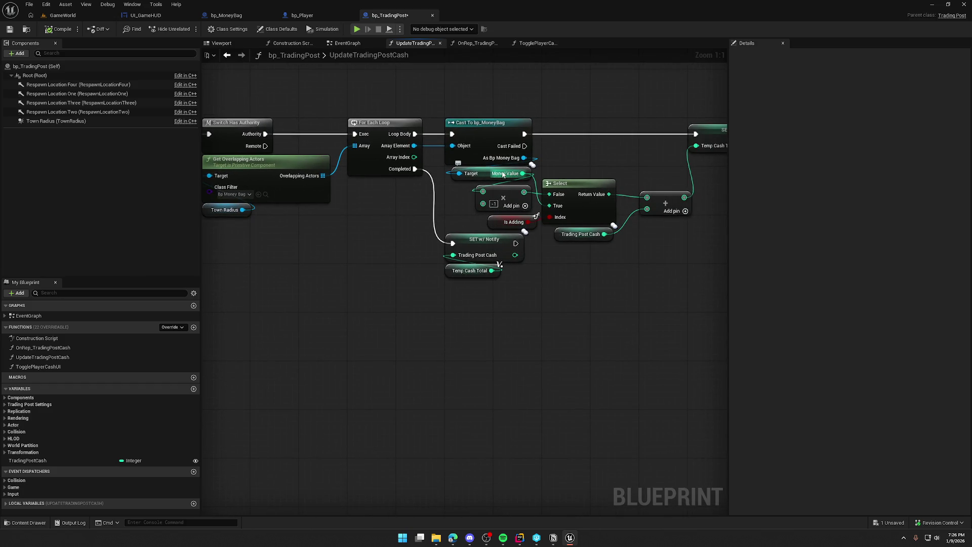
{"action": "left_click_drag", "start_coordinate": [588, 274], "coordinate": [493, 317]}
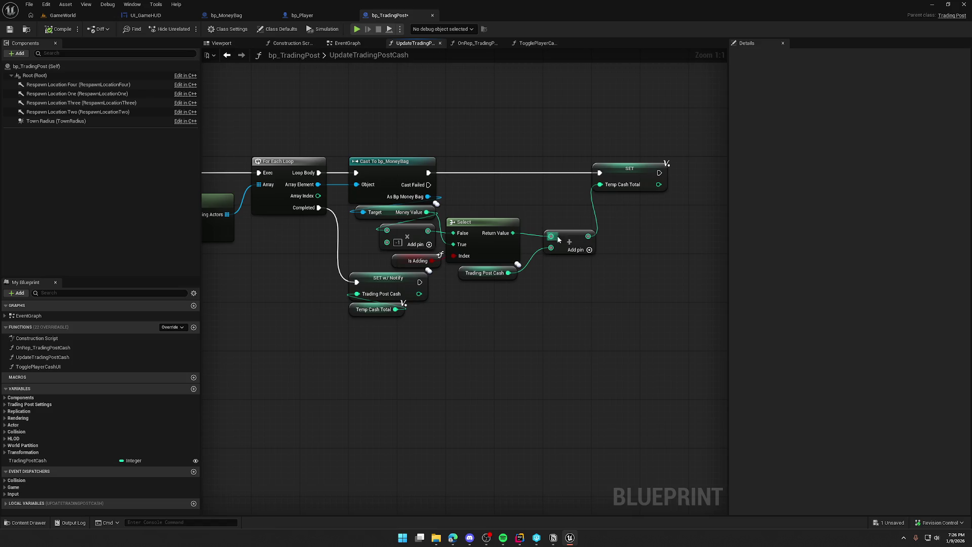
Inspect the Trading Post Cash getter and Temp Cash Total SET node, then zoom out.
{"action": "left_click", "coordinate": [487, 273]}
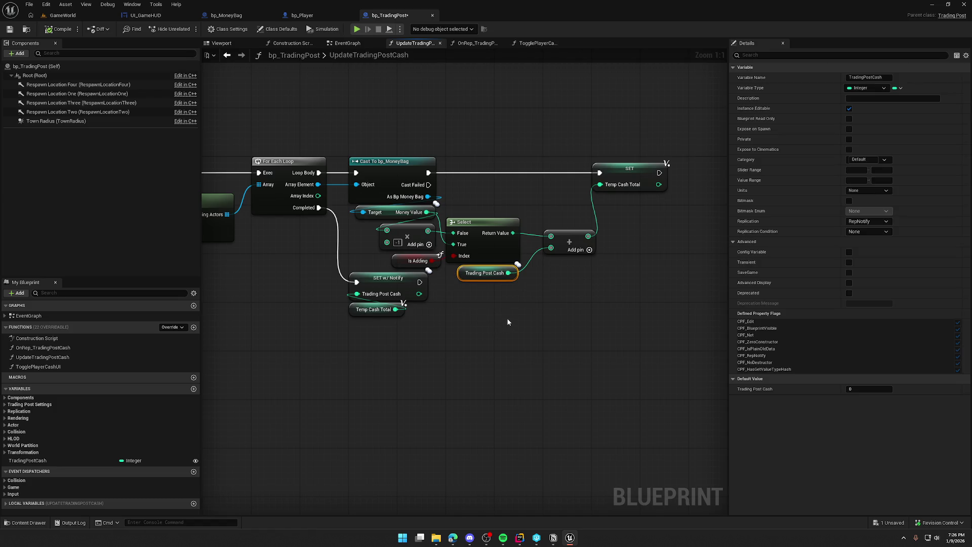
{"action": "left_click", "coordinate": [612, 166]}
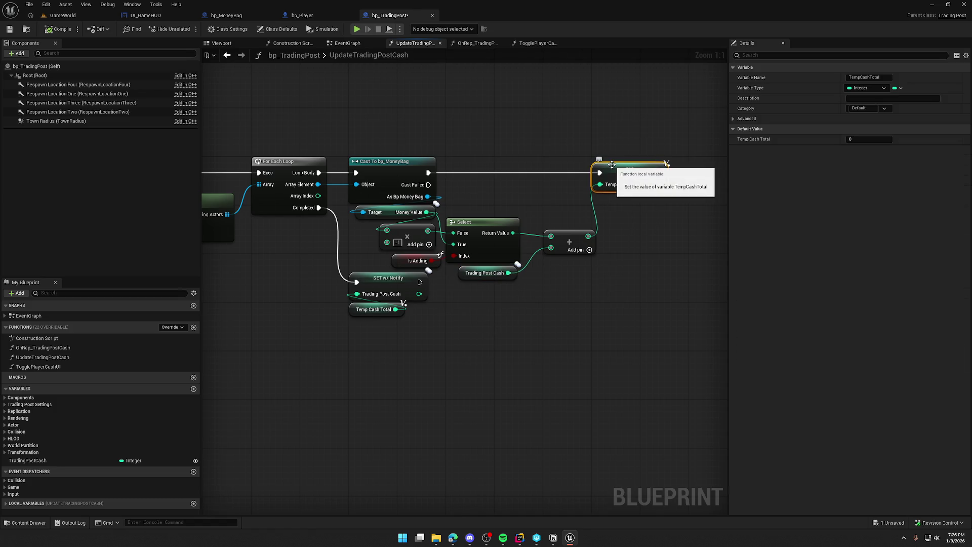
{"action": "left_click_drag", "start_coordinate": [291, 317], "coordinate": [454, 373]}
{"action": "scroll", "coordinate": [410, 329], "scroll_direction": "down", "scroll_amount": 2}
{"action": "left_click_drag", "start_coordinate": [410, 328], "coordinate": [430, 329]}
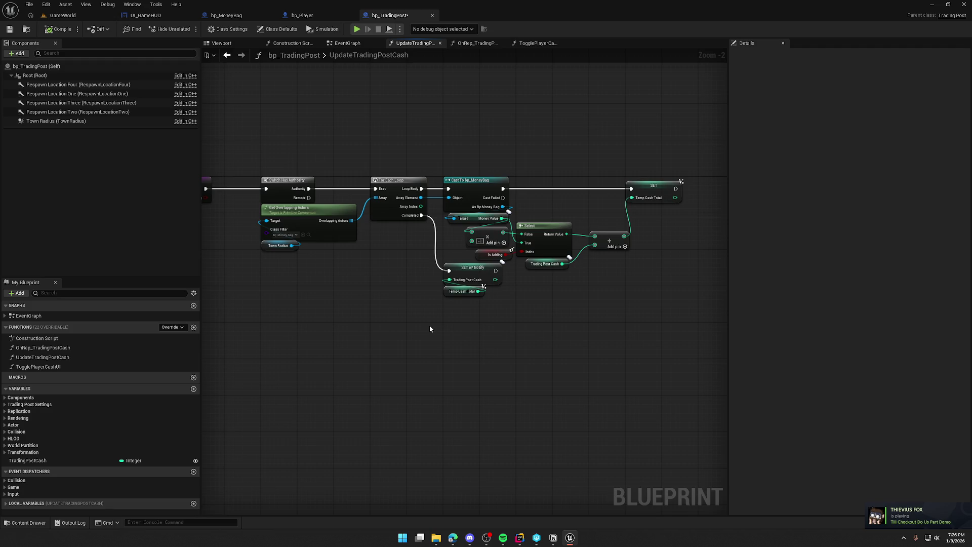
Expand Local Variables to show TempCashTotal as Integer and fit the whole function graph.
{"action": "left_click", "coordinate": [6, 504]}
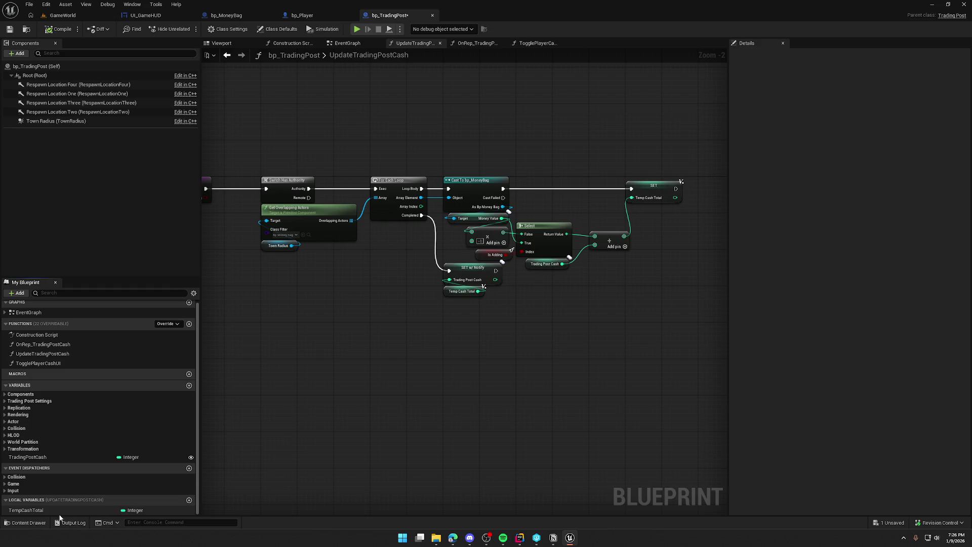
{"action": "left_click_drag", "start_coordinate": [568, 327], "coordinate": [562, 285]}
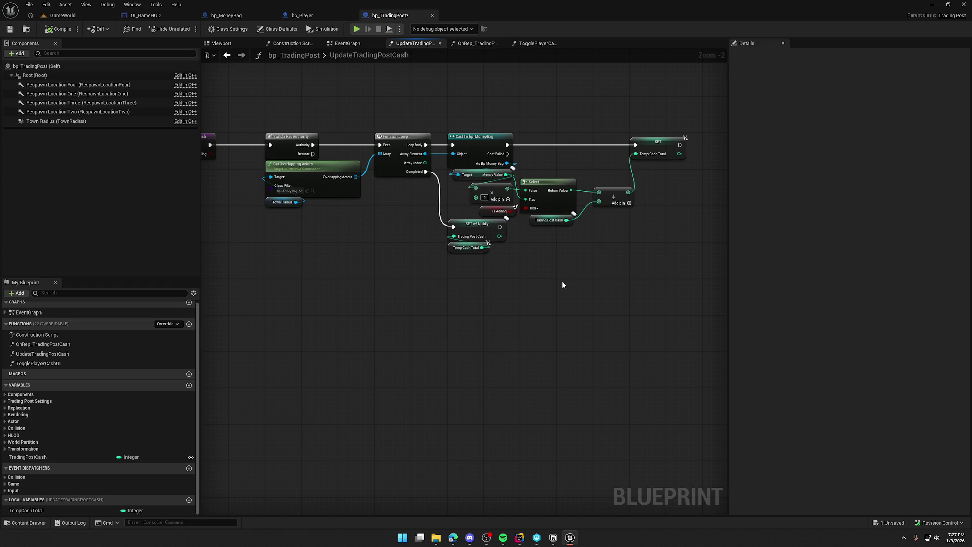
{"action": "mouse_move", "coordinate": [546, 273]}
{"action": "left_mouse_down"}
{"action": "mouse_move", "coordinate": [684, 276]}
{"action": "mouse_move", "coordinate": [543, 278]}
{"action": "mouse_move", "coordinate": [571, 287]}
{"action": "mouse_move", "coordinate": [561, 290]}
{"action": "left_mouse_up"}
{"action": "scroll", "coordinate": [542, 279], "scroll_direction": "down", "scroll_amount": 1}
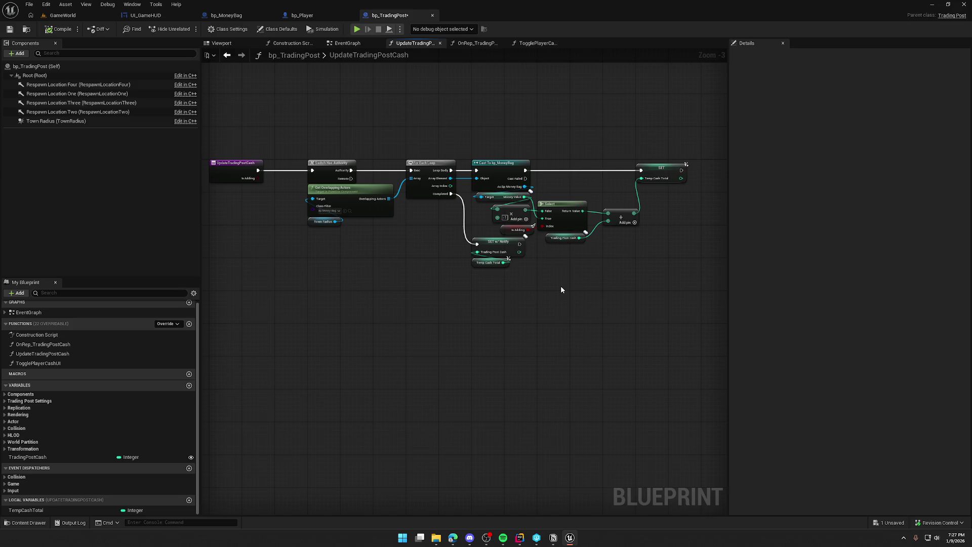
{"action": "left_click", "coordinate": [343, 44]}
{"action": "mouse_move", "coordinate": [267, 104]}
{"action": "left_mouse_down"}
{"action": "mouse_move", "coordinate": [330, 243]}
{"action": "mouse_move", "coordinate": [306, 408]}
{"action": "left_mouse_up"}
{"action": "left_click", "coordinate": [348, 444]}
{"action": "left_click_drag", "start_coordinate": [369, 434], "coordinate": [385, 382]}
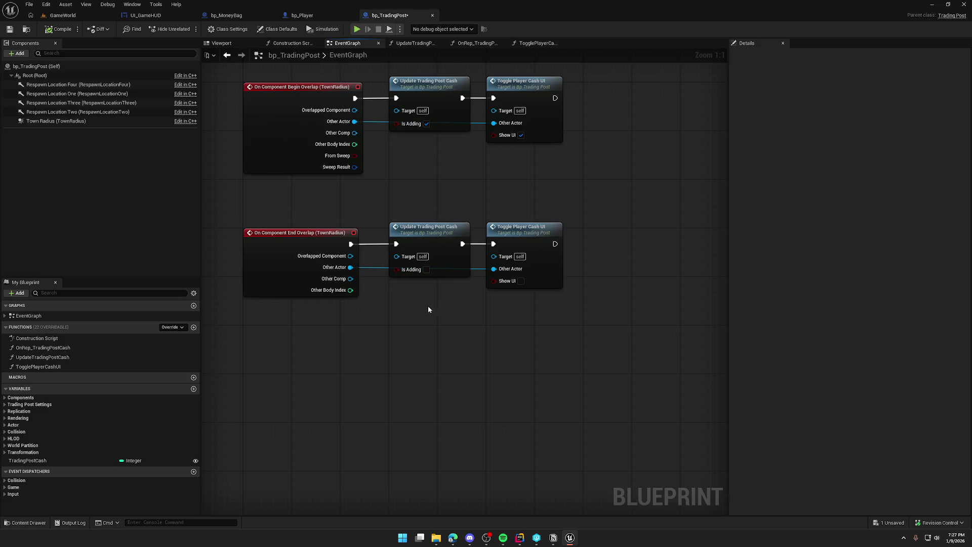
{"action": "mouse_move", "coordinate": [470, 385]}
{"action": "left_mouse_down"}
{"action": "mouse_move", "coordinate": [467, 447]}
{"action": "mouse_move", "coordinate": [410, 437]}
{"action": "left_mouse_up"}
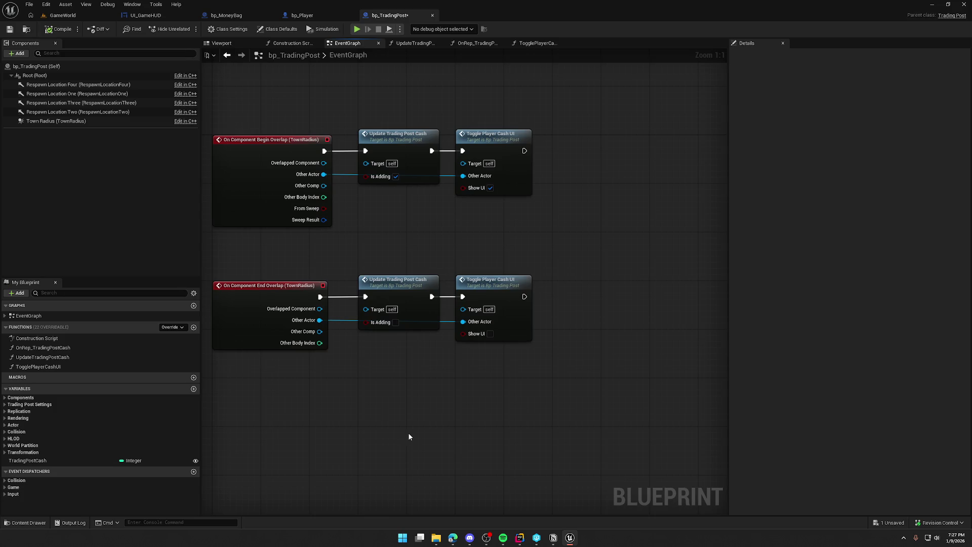
{"action": "mouse_move", "coordinate": [240, 98]}
{"action": "left_mouse_down"}
{"action": "mouse_move", "coordinate": [366, 238]}
{"action": "mouse_move", "coordinate": [405, 221]}
{"action": "mouse_move", "coordinate": [566, 249]}
{"action": "left_mouse_up"}
{"action": "left_click", "coordinate": [419, 216]}
{"action": "double_click", "coordinate": [510, 161]}
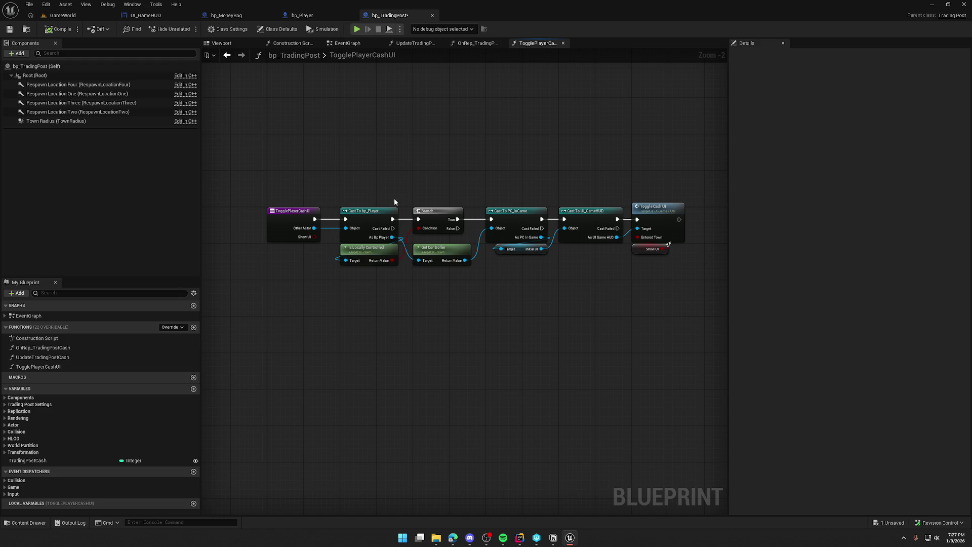
{"action": "left_click", "coordinate": [414, 43]}
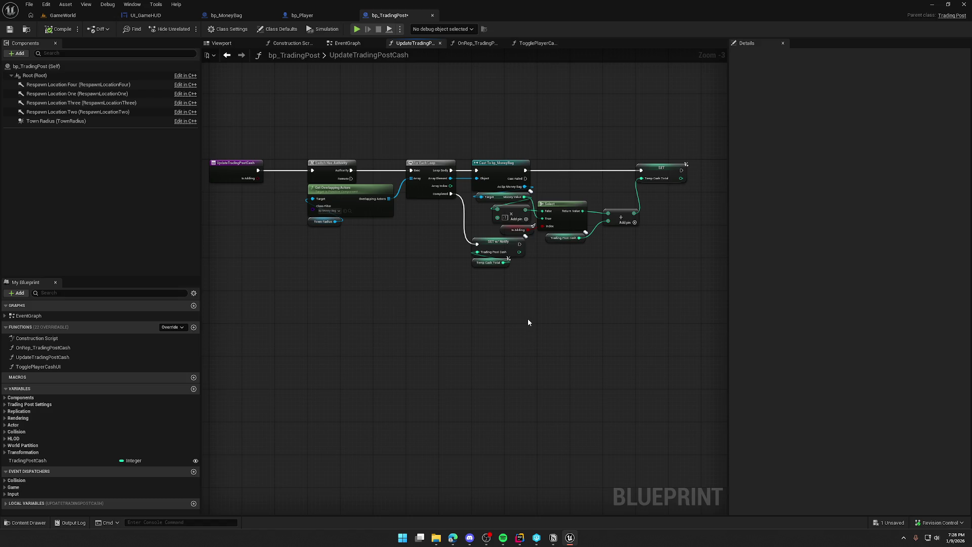
Delete the subtract, Is Adding and Select nodes, and wire Money Value straight into Add.
{"action": "scroll", "coordinate": [524, 320], "scroll_direction": "up", "scroll_amount": 3}
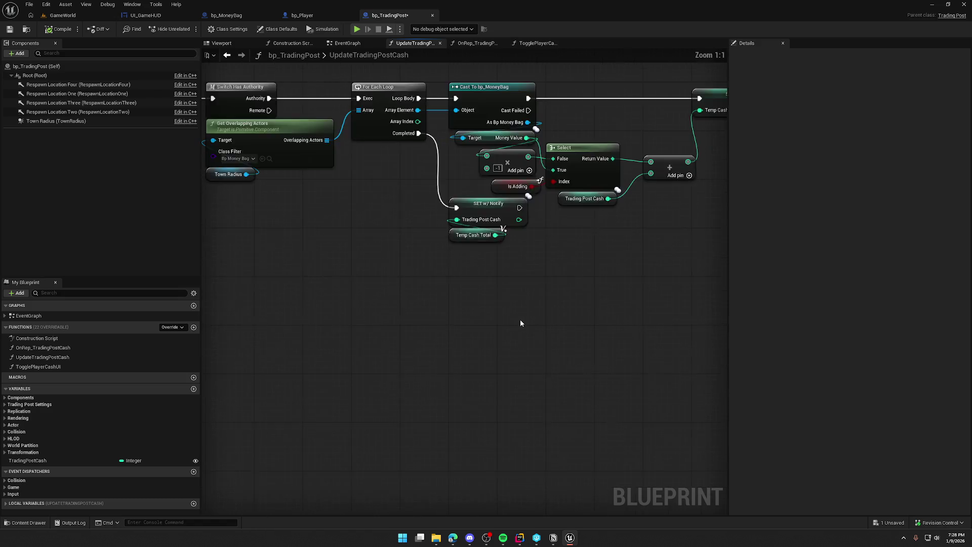
{"action": "mouse_move", "coordinate": [426, 202]}
{"action": "left_mouse_down"}
{"action": "mouse_move", "coordinate": [486, 232]}
{"action": "mouse_move", "coordinate": [499, 304]}
{"action": "left_mouse_up"}
{"action": "key", "text": "Delete"}
{"action": "left_click", "coordinate": [431, 225]}
{"action": "key", "text": "Delete"}
{"action": "left_click", "coordinate": [499, 188]}
{"action": "key", "text": "Delete"}
{"action": "mouse_move", "coordinate": [439, 176]}
{"action": "left_mouse_down"}
{"action": "mouse_move", "coordinate": [564, 200]}
{"action": "mouse_move", "coordinate": [547, 177]}
{"action": "mouse_move", "coordinate": [477, 185]}
{"action": "left_mouse_up"}
Move the Trading Post Cash getter and SET node in beside the Add node.
{"action": "left_click", "coordinate": [576, 209], "text": "ctrl"}
{"action": "left_click", "coordinate": [392, 217]}
{"action": "left_click_drag", "start_coordinate": [392, 217], "coordinate": [405, 198]}
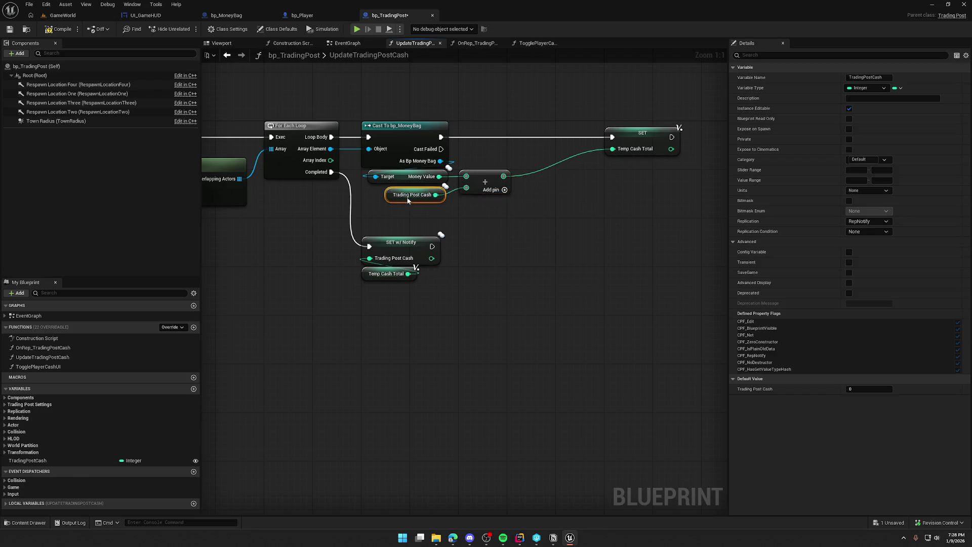
{"action": "left_click_drag", "start_coordinate": [637, 137], "coordinate": [544, 135]}
{"action": "left_click", "coordinate": [558, 237]}
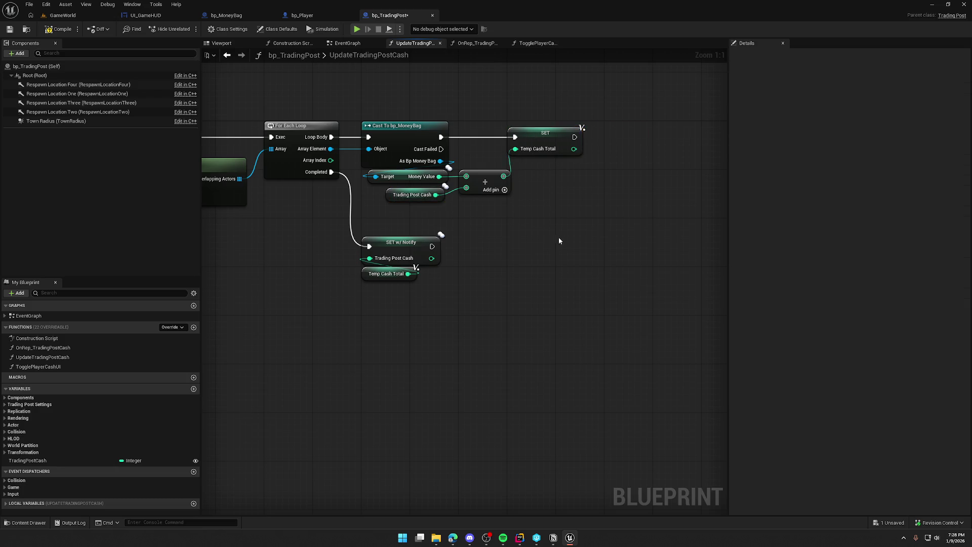
Save, then remove the Is Adding input from the UpdateTradingPostCash entry node.
{"action": "mouse_move", "coordinate": [547, 321]}
{"action": "left_mouse_down"}
{"action": "mouse_move", "coordinate": [327, 302]}
{"action": "mouse_move", "coordinate": [324, 137]}
{"action": "left_mouse_up"}
{"action": "key", "text": "ctrl+s"}
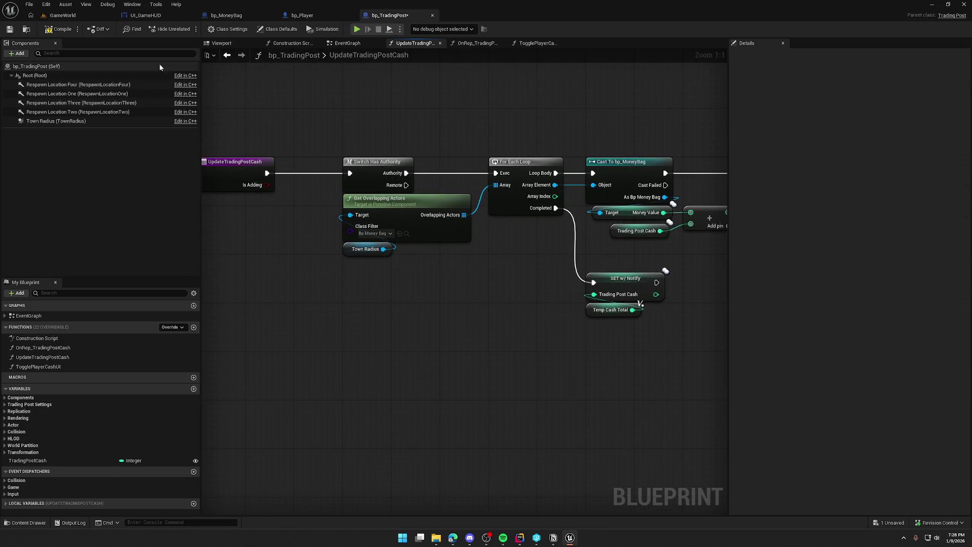
{"action": "left_click", "coordinate": [238, 174]}
{"action": "left_click", "coordinate": [917, 195]}
{"action": "left_click_drag", "start_coordinate": [486, 368], "coordinate": [420, 343]}
Compile, refresh the warned Update Trading Post Cash call, then compile and save bp_TradingPost.
{"action": "left_click", "coordinate": [59, 29]}
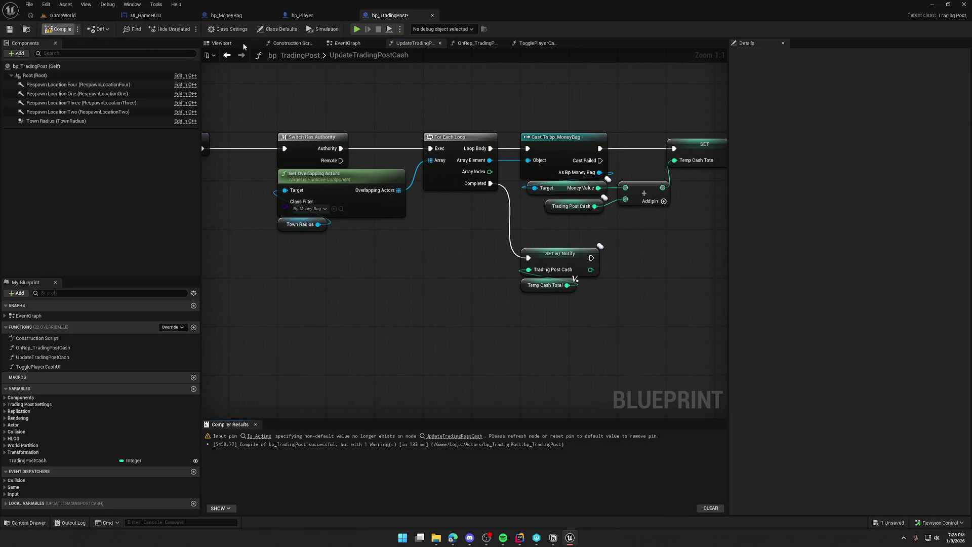
{"action": "left_click", "coordinate": [257, 438]}
{"action": "right_click", "coordinate": [477, 214]}
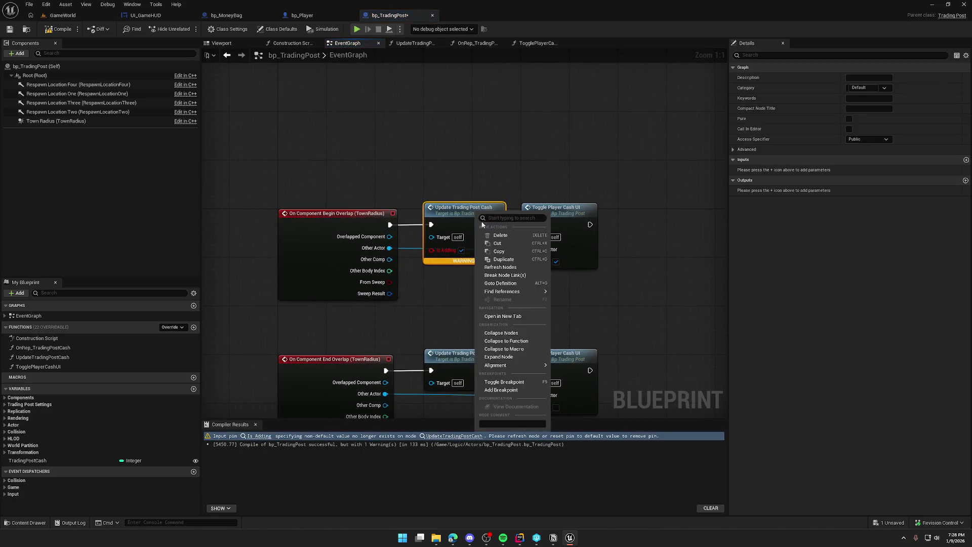
{"action": "left_click", "coordinate": [507, 267]}
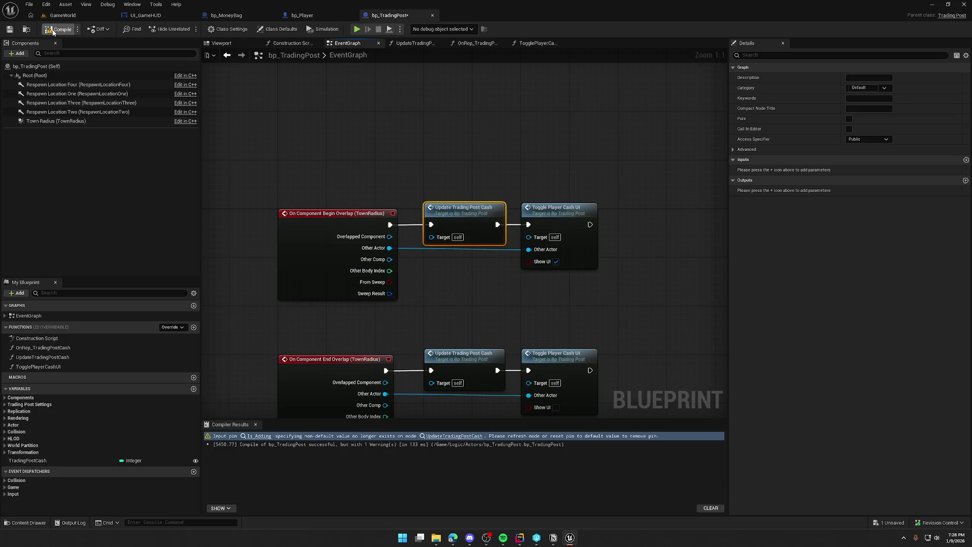
{"action": "left_click", "coordinate": [256, 424]}
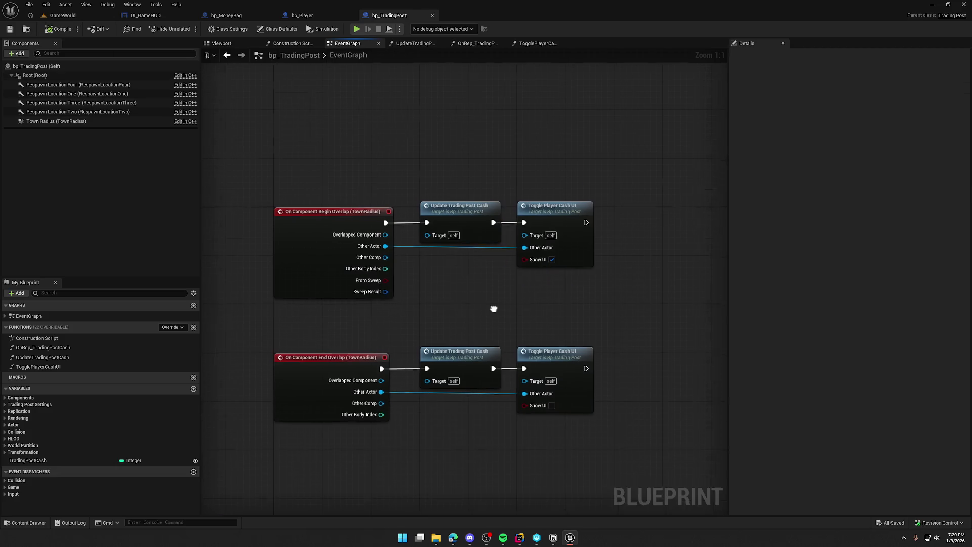
Playtest by carrying and throwing the money bag to the trading post until Cash Nearby shows $100, then eject with F8.
{"action": "key", "text": "alt+p"}
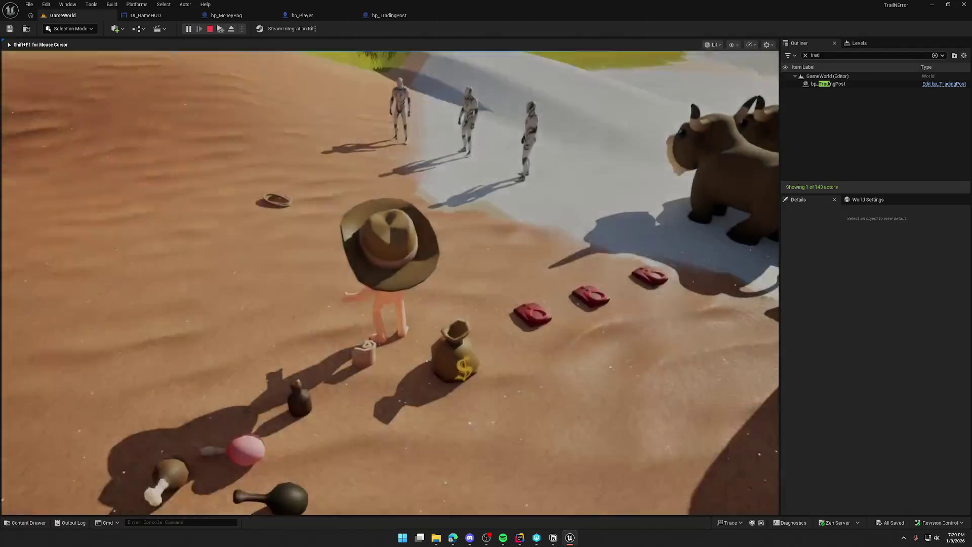
{"action": "key", "text": "w"}
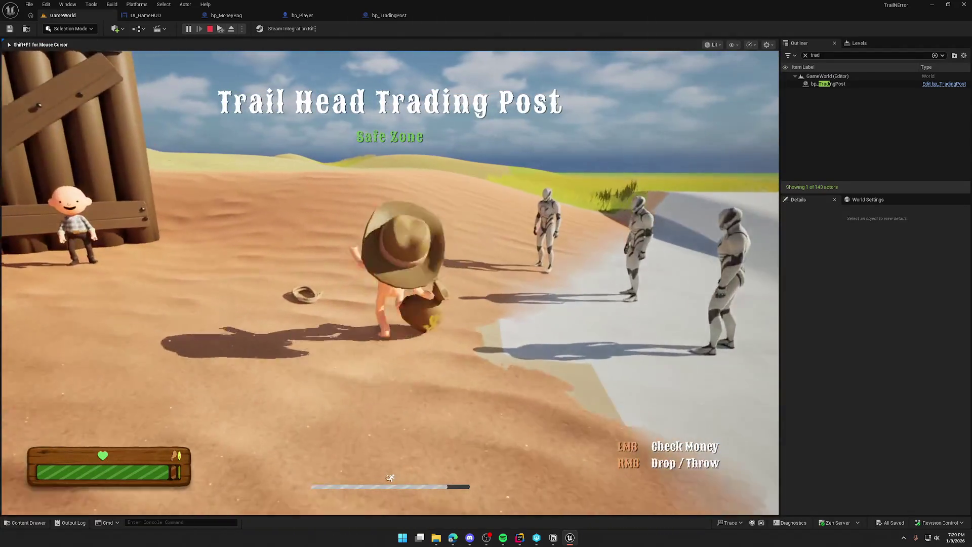
{"action": "key", "text": "w"}
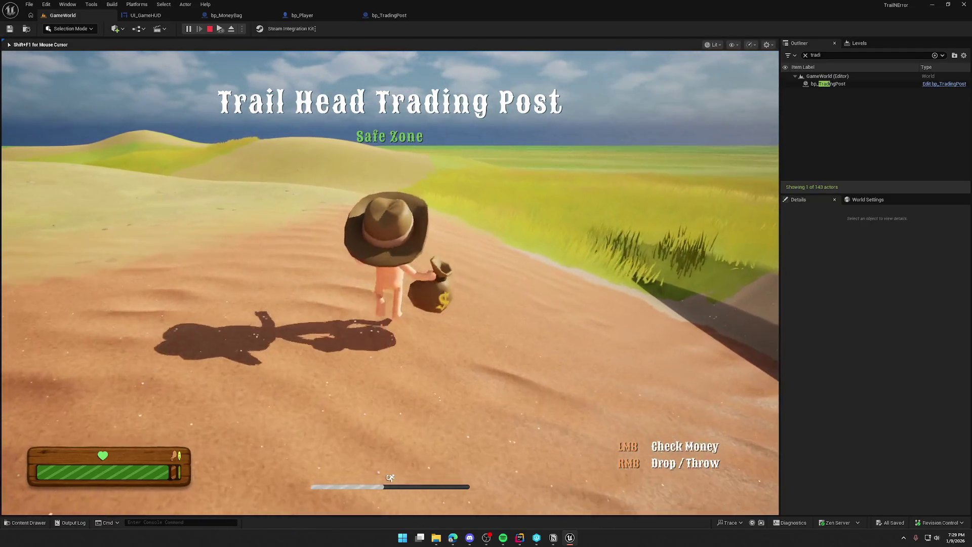
{"action": "key", "text": "w"}
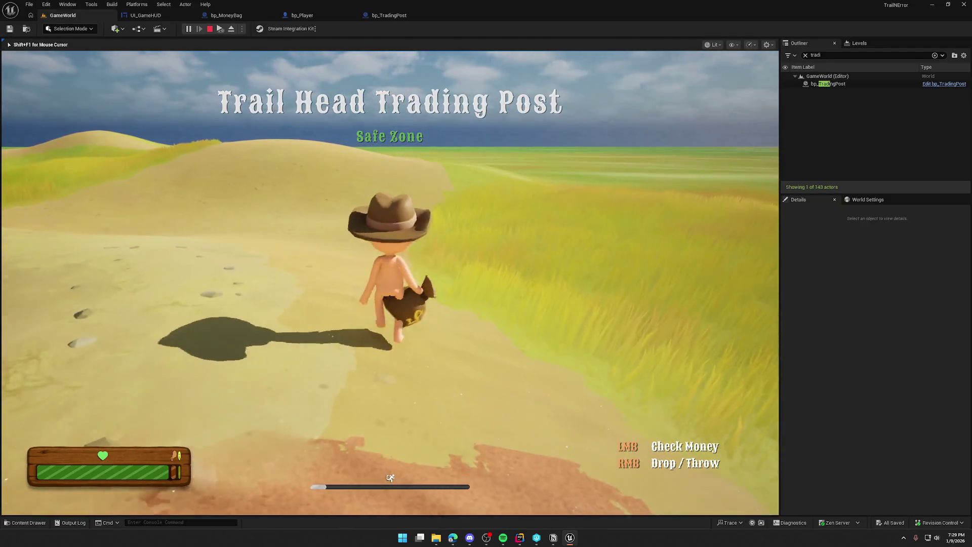
{"action": "key", "text": "w"}
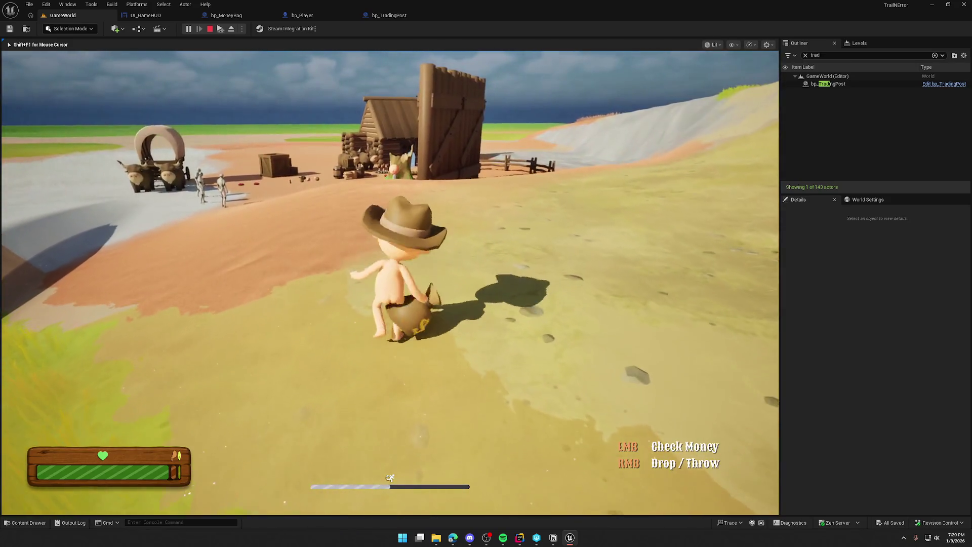
{"action": "key", "text": "w"}
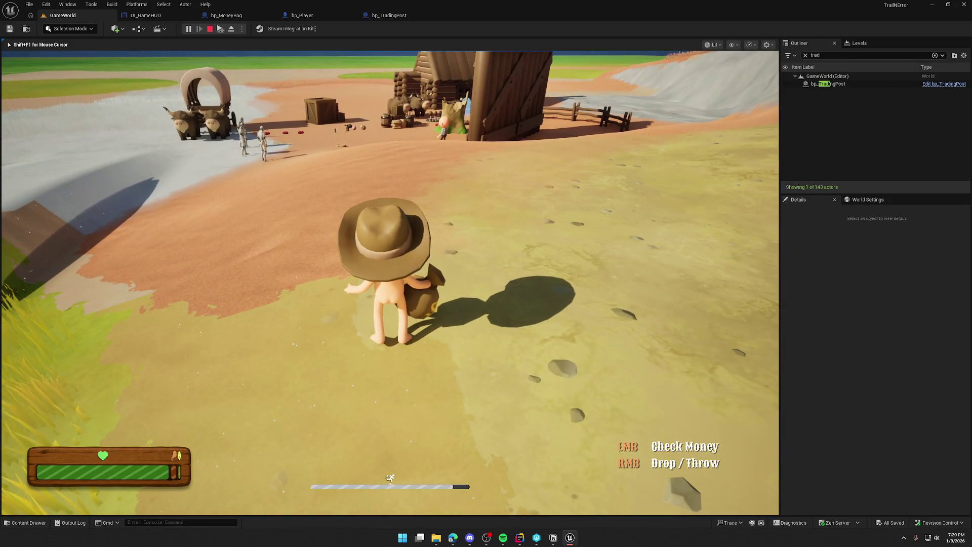
{"action": "key", "text": "w"}
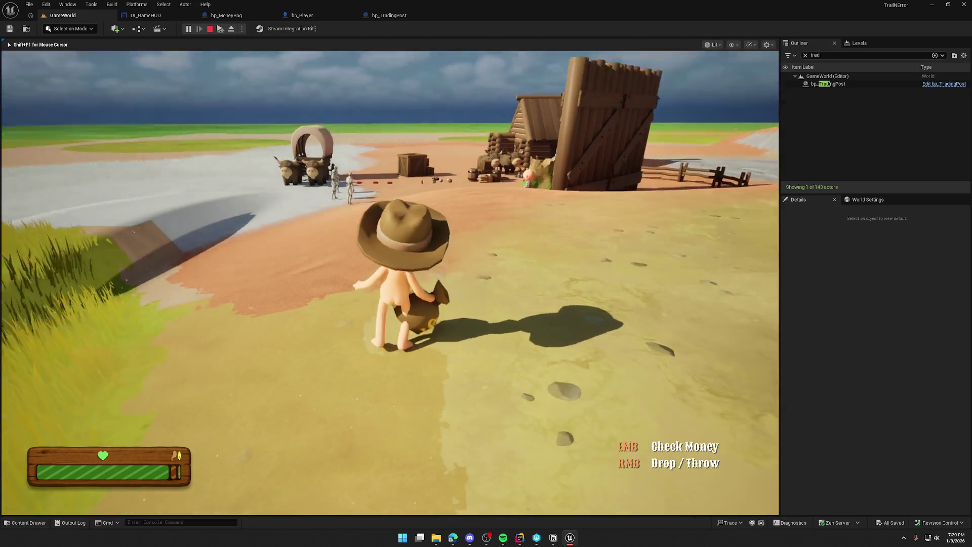
{"action": "key", "text": "w"}
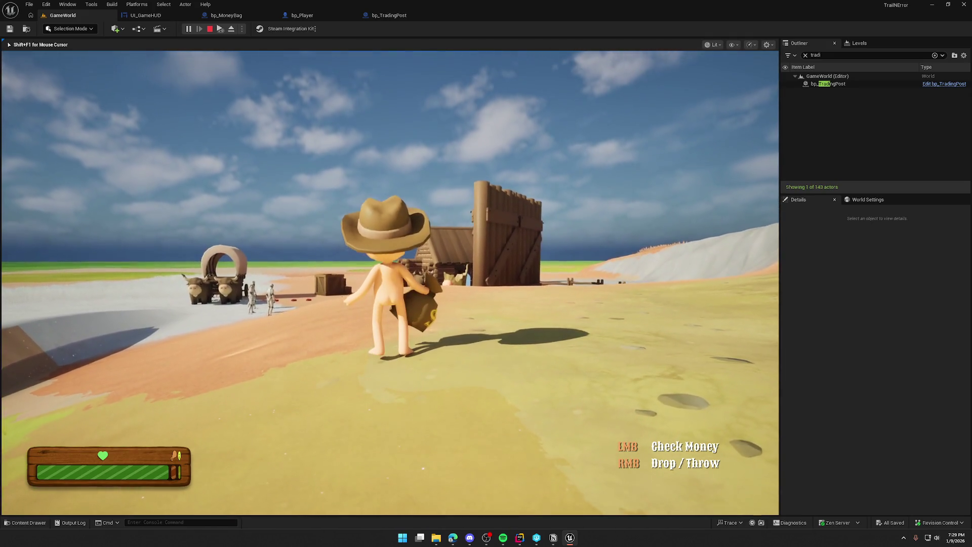
{"action": "key", "text": "w"}
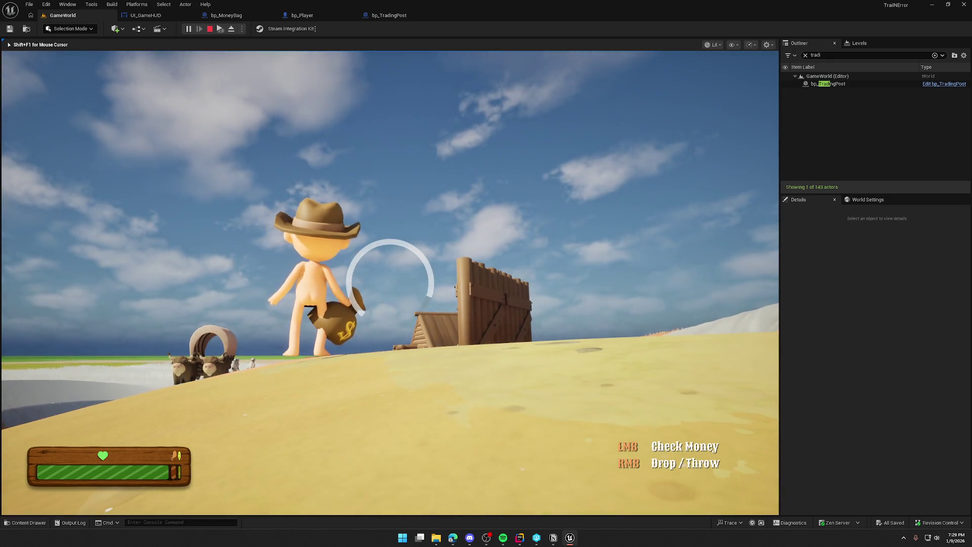
{"action": "key", "text": "w"}
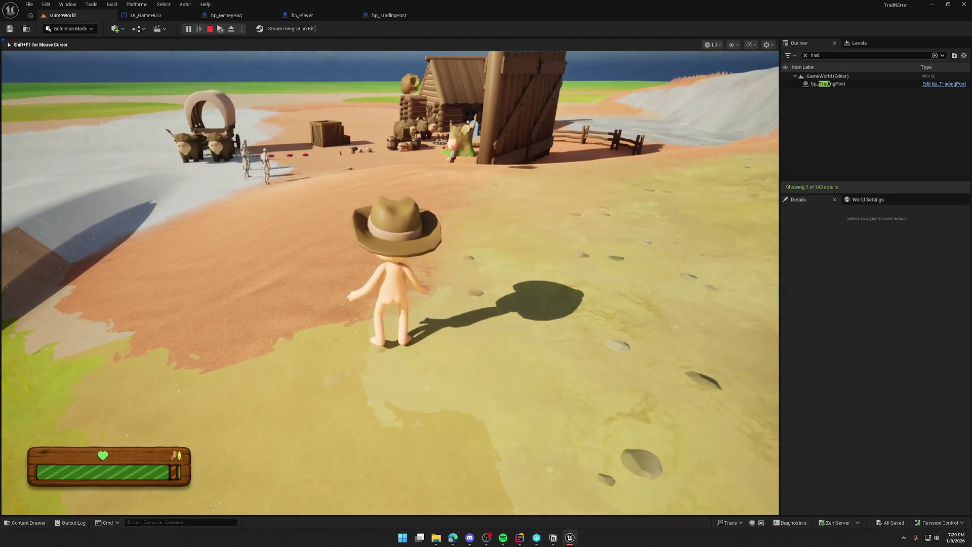
{"action": "key", "text": "shift+w"}
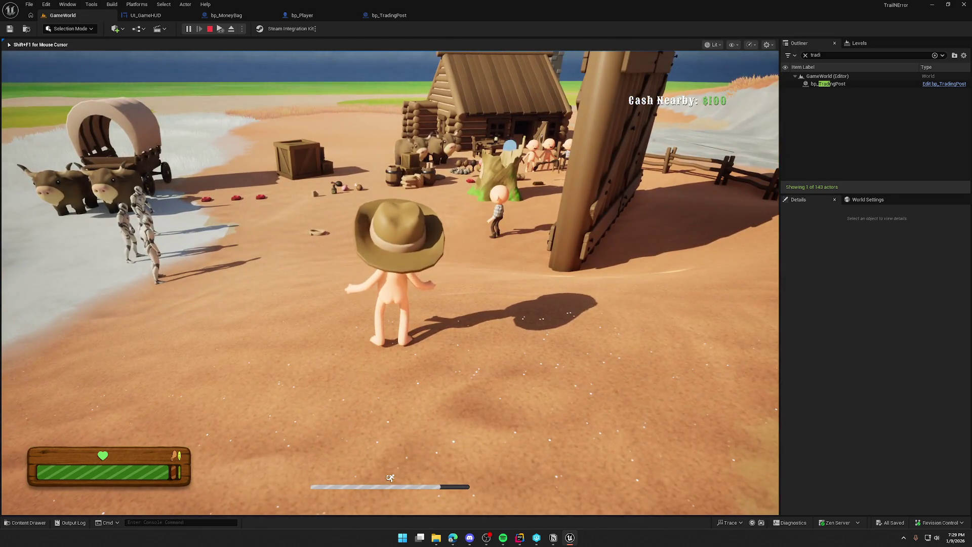
{"action": "key", "text": "s"}
{"action": "key", "text": "w"}
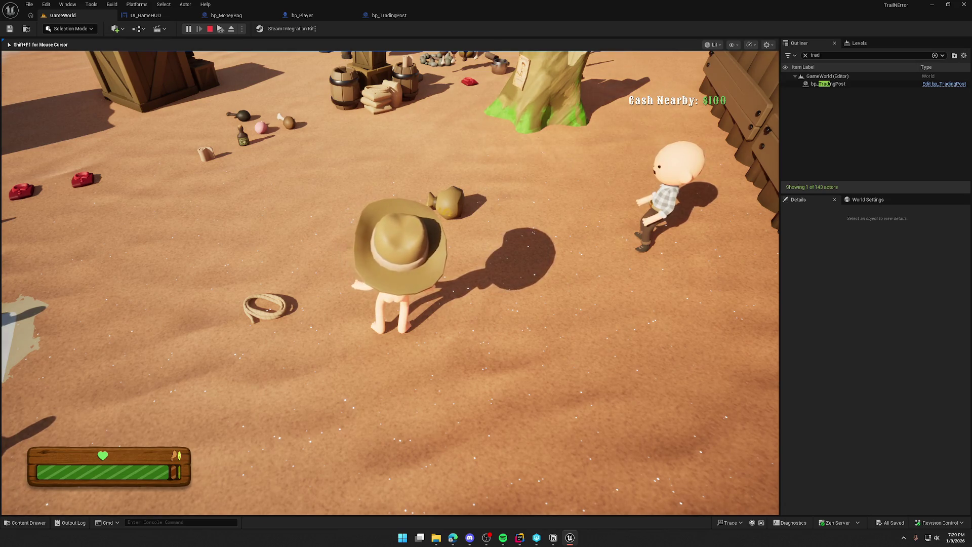
{"action": "key", "text": "F8"}
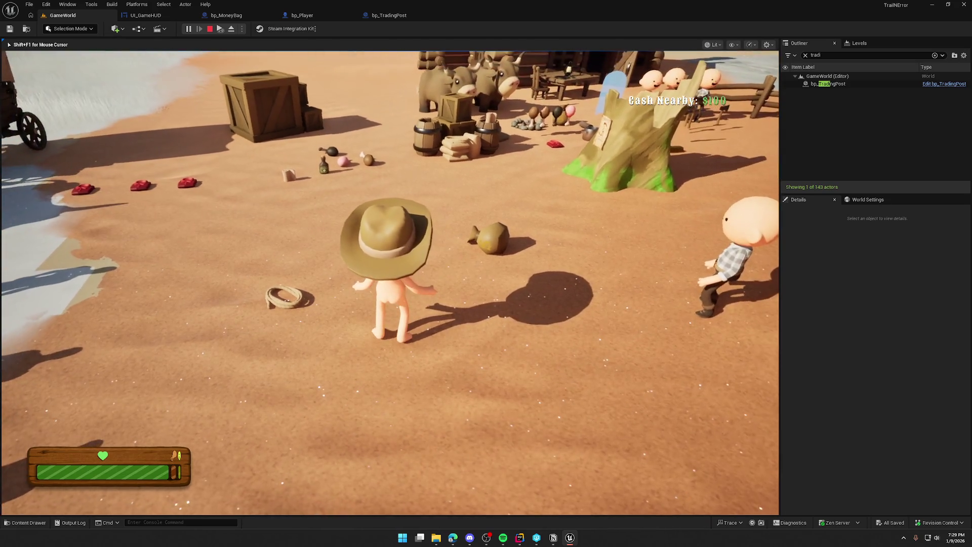
Inspect the placed bp_TradingPost actor's Details, where Trading Post Cash reads 0, then return to its Blueprint.
{"action": "left_click", "coordinate": [856, 84]}
{"action": "scroll", "coordinate": [851, 325], "scroll_direction": "down", "scroll_amount": 10}
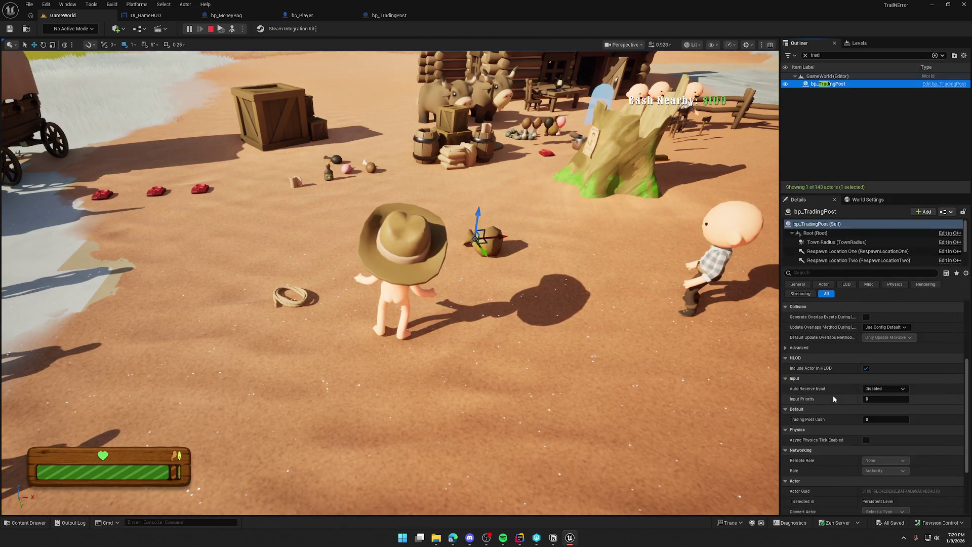
{"action": "scroll", "coordinate": [829, 418], "scroll_direction": "up", "scroll_amount": 10}
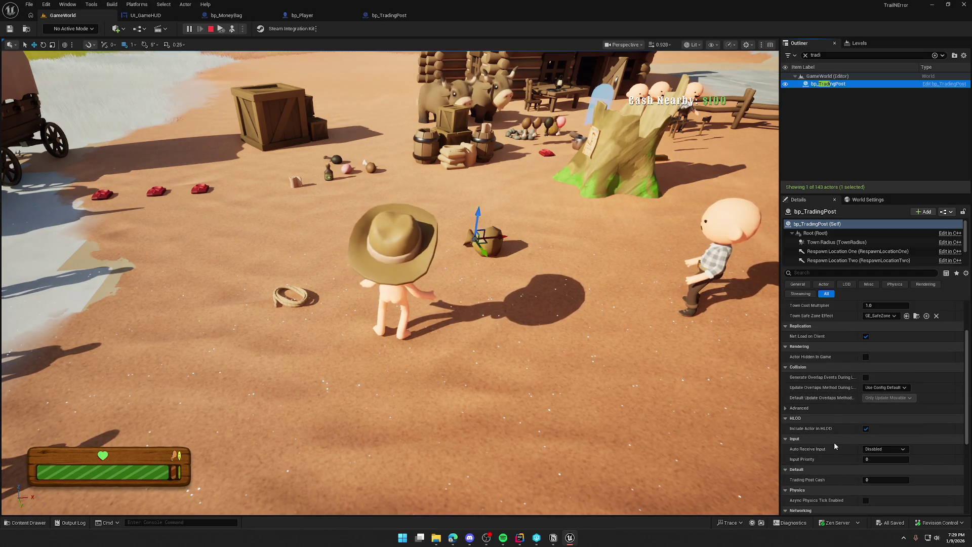
{"action": "scroll", "coordinate": [838, 450], "scroll_direction": "down", "scroll_amount": 3}
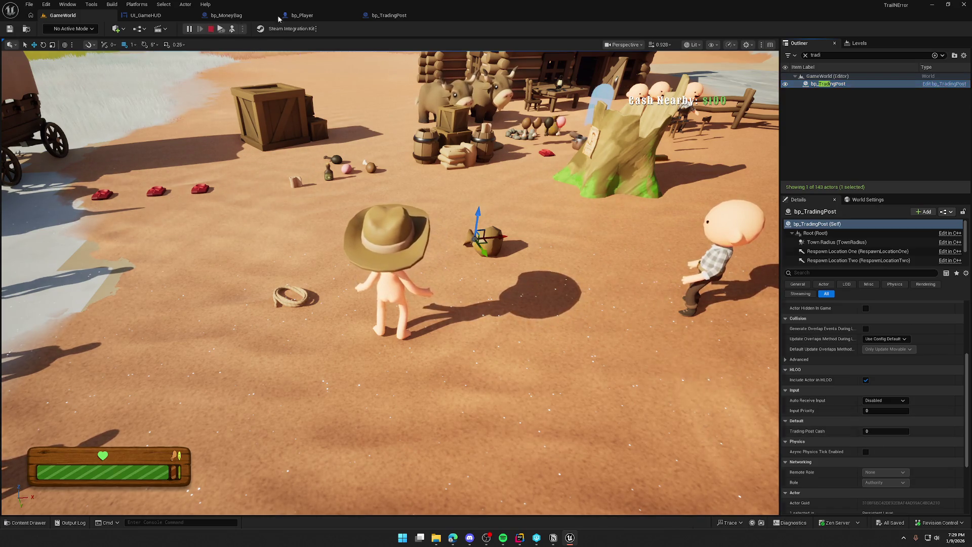
{"action": "left_click", "coordinate": [396, 16]}
Rearrange the UpdateTradingPostCash graph, shifting Switch Has Authority, Get Overlapping Actors and the loop chain left.
{"action": "double_click", "coordinate": [447, 178]}
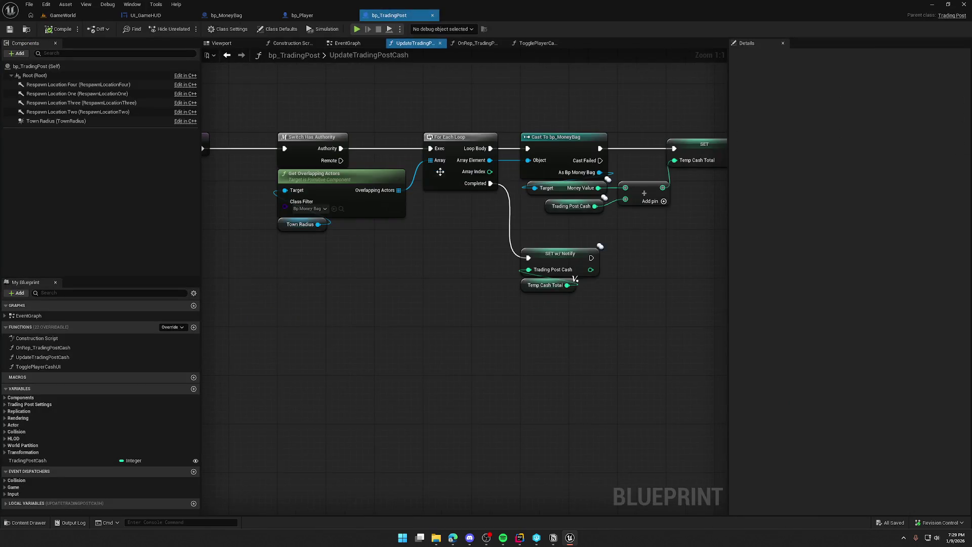
{"action": "left_click_drag", "start_coordinate": [404, 131], "coordinate": [355, 131]}
{"action": "mouse_move", "coordinate": [448, 242]}
{"action": "left_mouse_down"}
{"action": "mouse_move", "coordinate": [401, 177]}
{"action": "mouse_move", "coordinate": [386, 174]}
{"action": "left_mouse_up"}
{"action": "left_click_drag", "start_coordinate": [422, 238], "coordinate": [265, 240]}
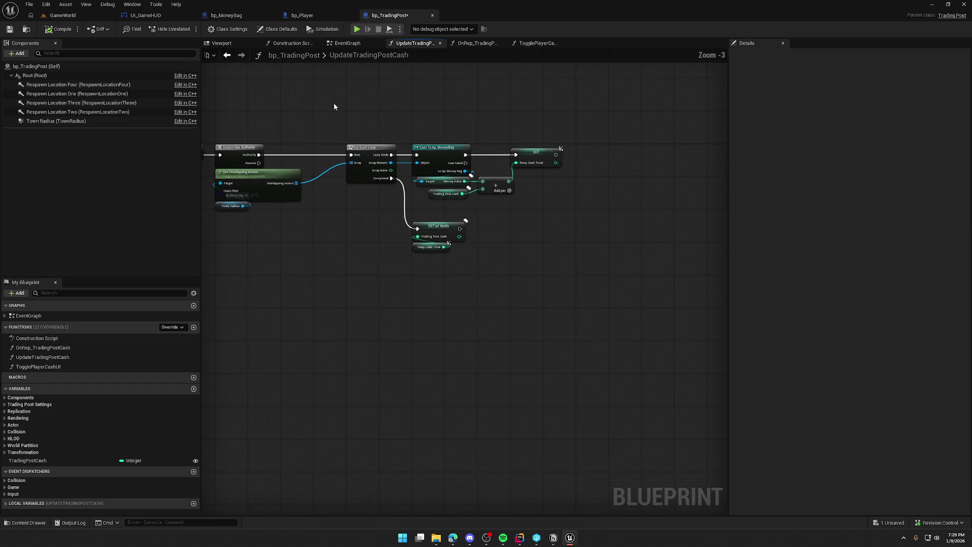
{"action": "left_click_drag", "start_coordinate": [335, 104], "coordinate": [661, 278]}
{"action": "left_click_drag", "start_coordinate": [367, 121], "coordinate": [318, 122]}
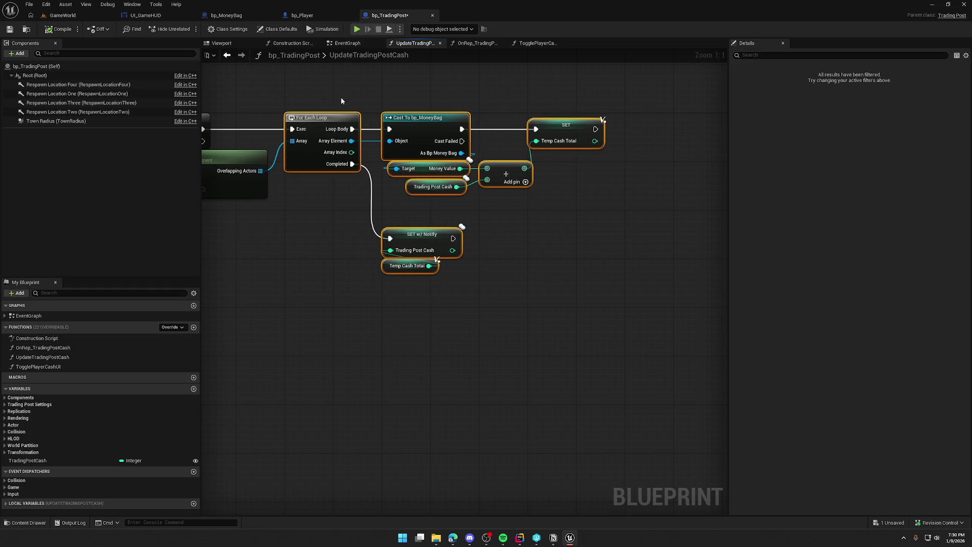
{"action": "left_click", "coordinate": [342, 97]}
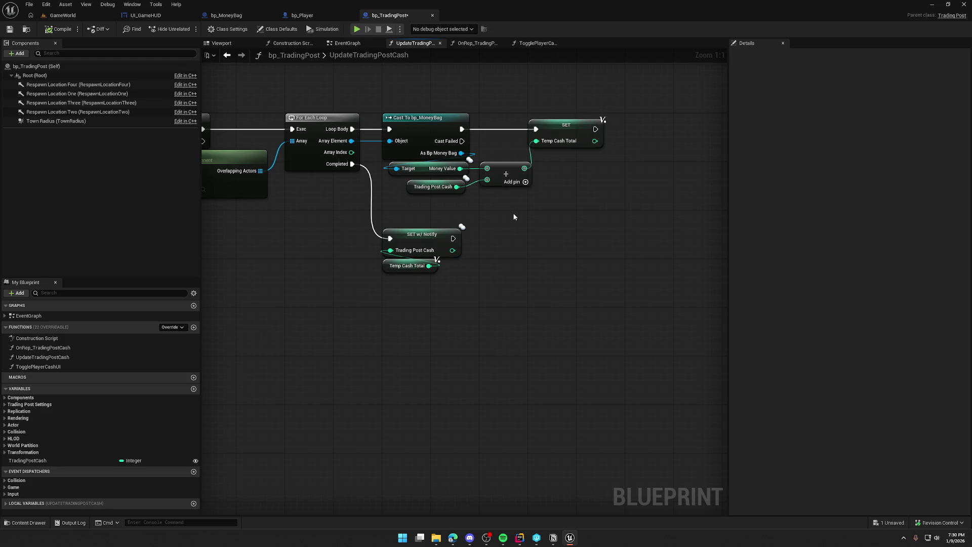
Replace the Add with Money Value + Temp Cash Total feeding SET Temp Cash Total, then compile and playtest.
{"action": "left_click_drag", "start_coordinate": [508, 210], "coordinate": [488, 138]}
{"action": "key", "text": "Delete"}
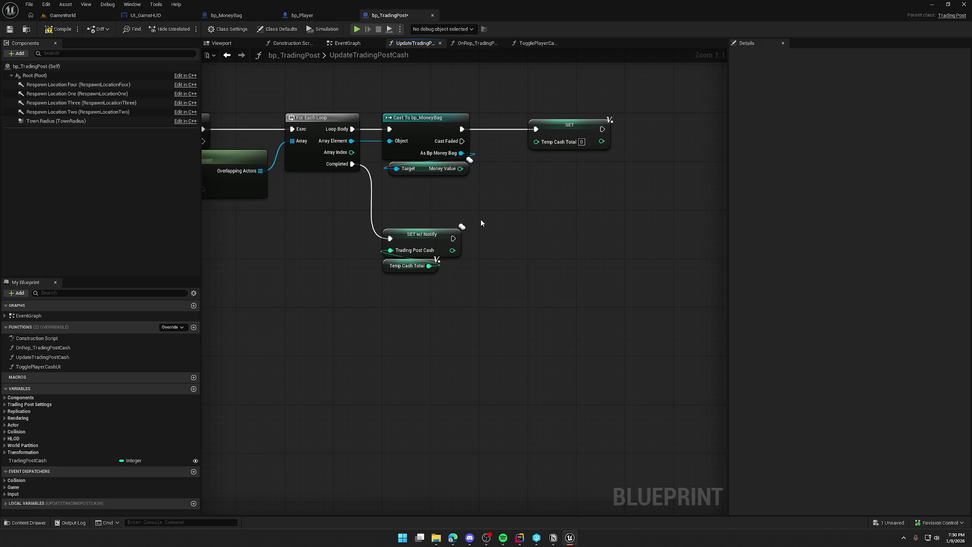
{"action": "left_click", "coordinate": [28, 460]}
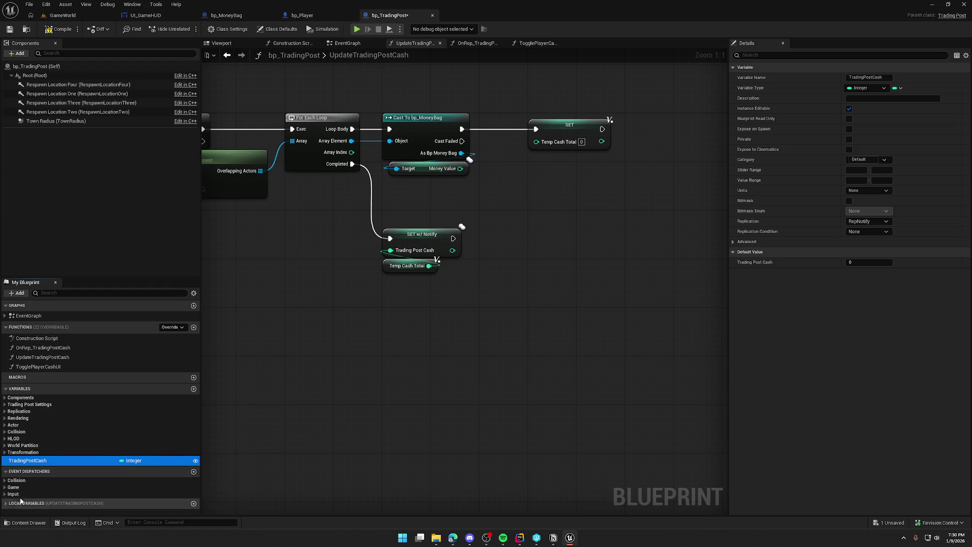
{"action": "mouse_move", "coordinate": [26, 513]}
{"action": "left_mouse_down"}
{"action": "mouse_move", "coordinate": [332, 360]}
{"action": "mouse_move", "coordinate": [433, 195]}
{"action": "mouse_move", "coordinate": [497, 175]}
{"action": "mouse_move", "coordinate": [505, 187]}
{"action": "mouse_move", "coordinate": [536, 142]}
{"action": "left_mouse_up"}
{"action": "type", "text": "+"}
{"action": "key", "text": "Return"}
{"action": "left_click_drag", "start_coordinate": [522, 182], "coordinate": [510, 176]}
{"action": "left_click_drag", "start_coordinate": [458, 199], "coordinate": [439, 186]}
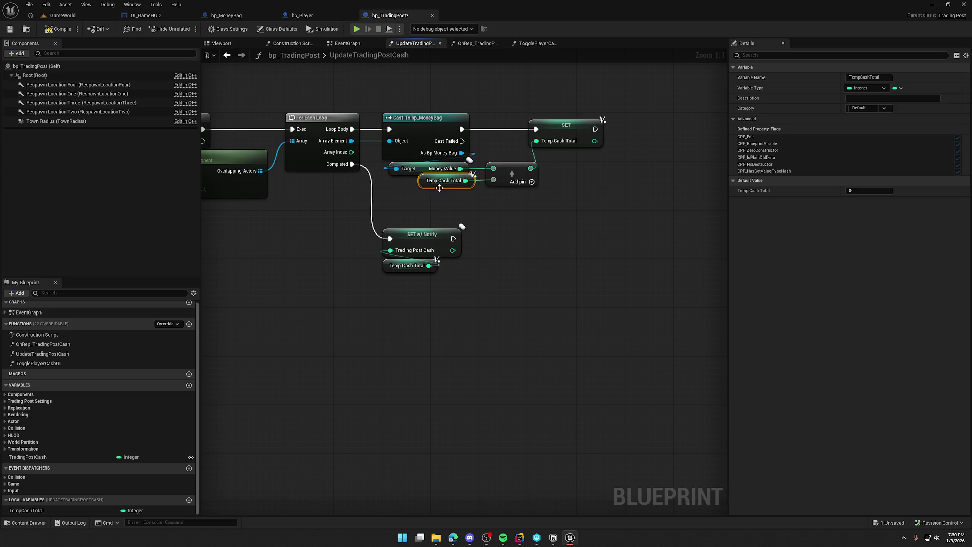
{"action": "left_click", "coordinate": [539, 225]}
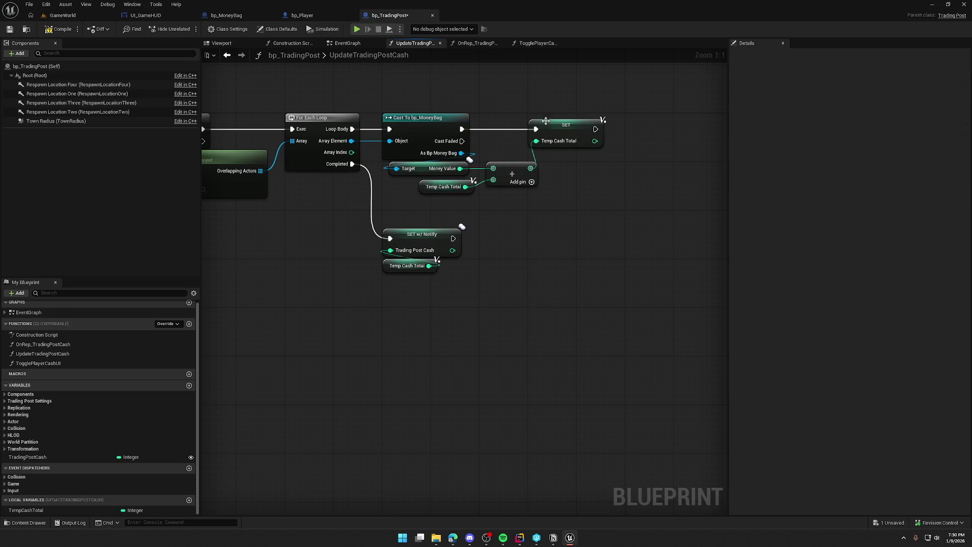
{"action": "left_click", "coordinate": [55, 16]}
{"action": "left_click", "coordinate": [188, 29]}
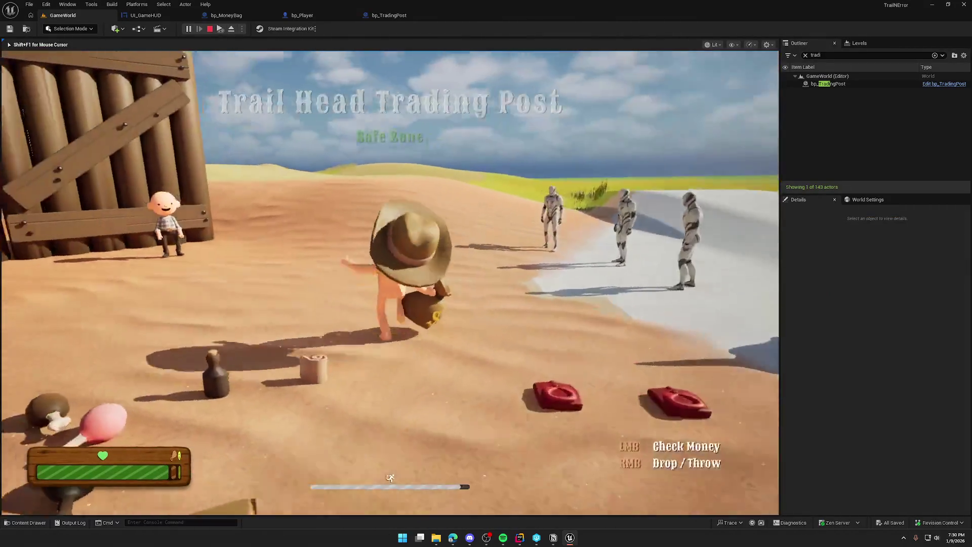
Run around the trading post carrying the money bag, then throw it away from the post.
{"action": "key", "text": "w"}
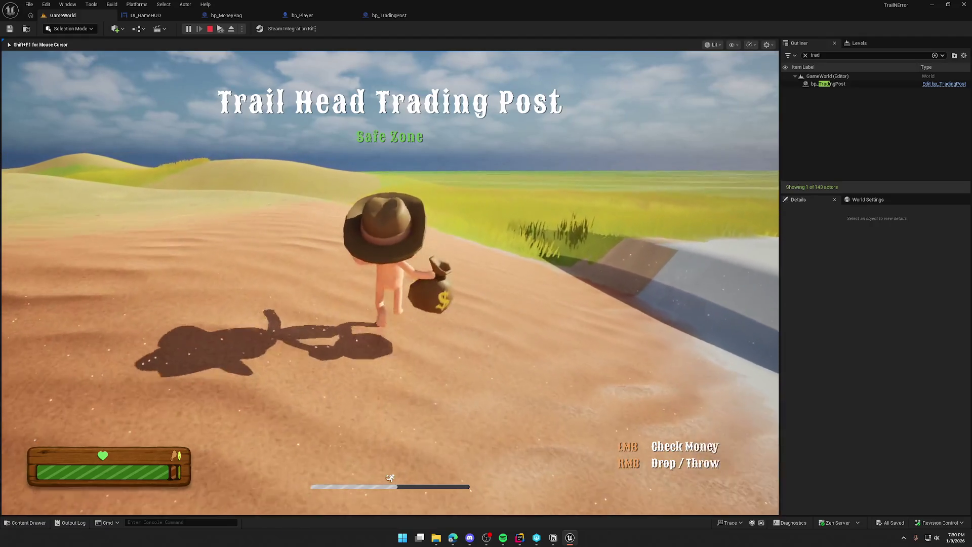
{"action": "key", "text": "w"}
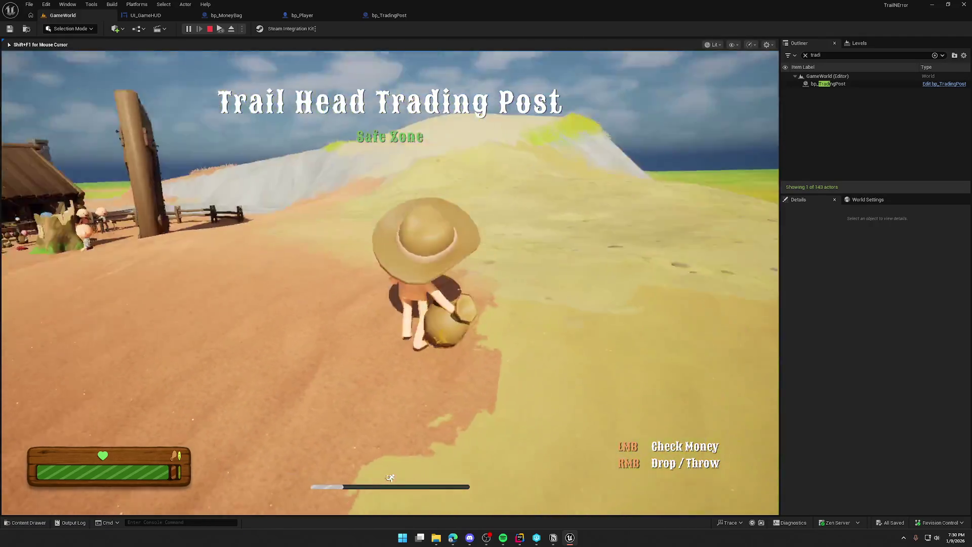
{"action": "key", "text": "w"}
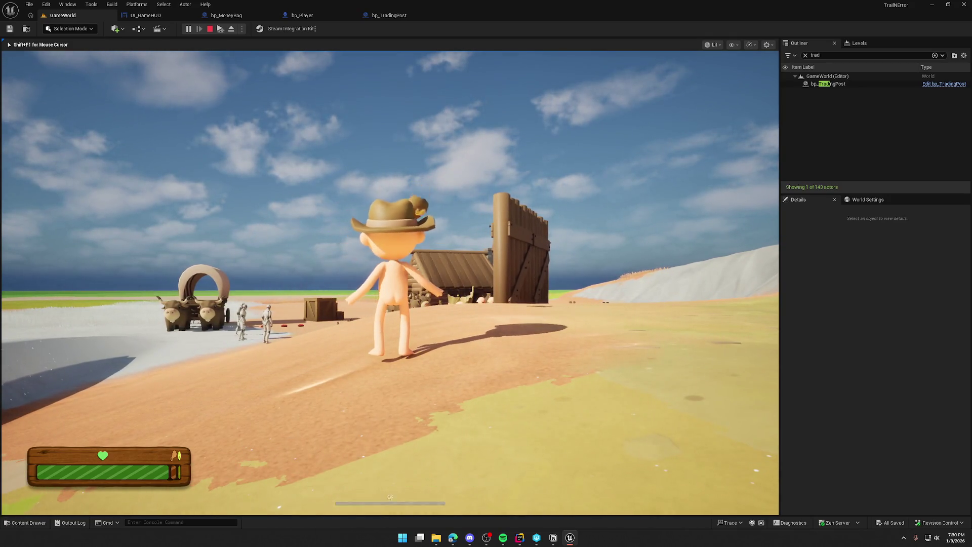
{"action": "key", "text": "w"}
{"action": "key", "text": "w"}
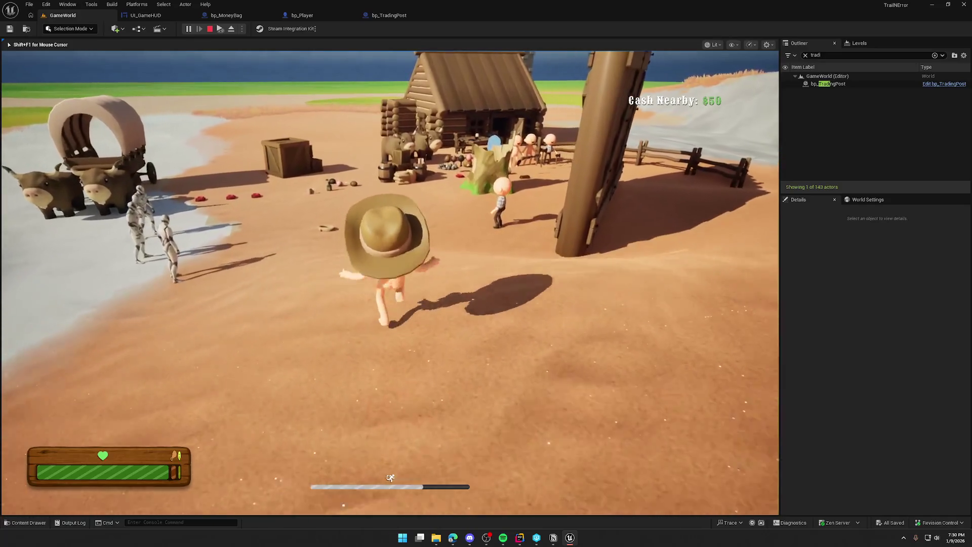
{"action": "key", "text": "w"}
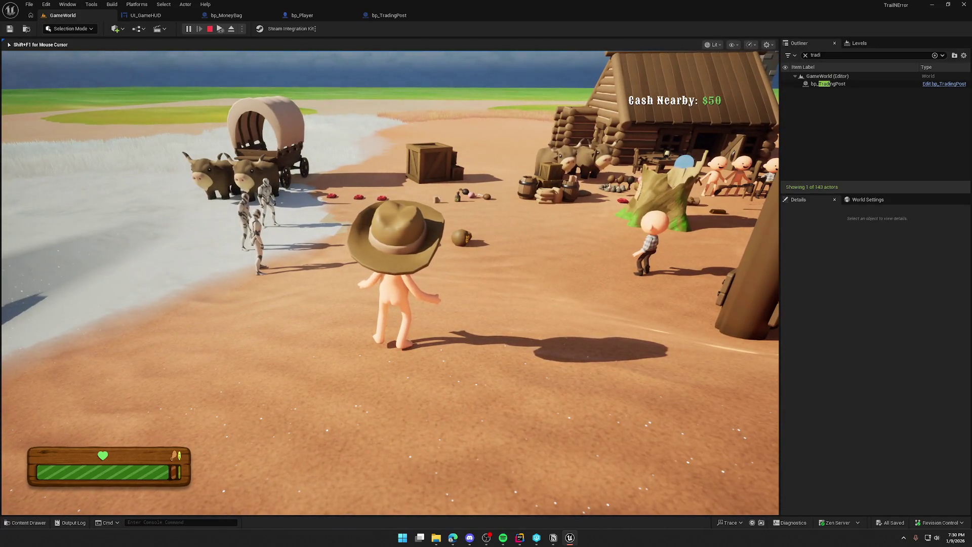
{"action": "key", "text": "shift+w"}
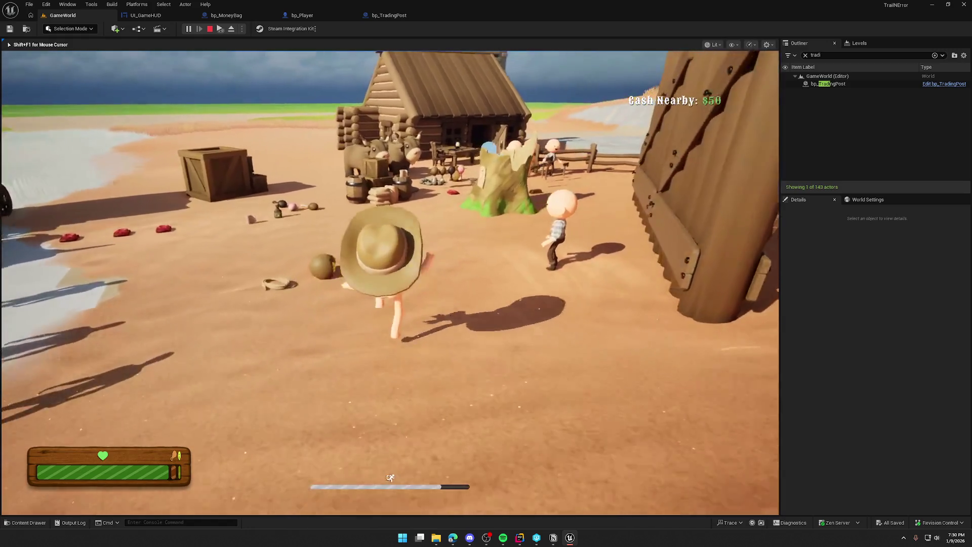
{"action": "key", "text": "w"}
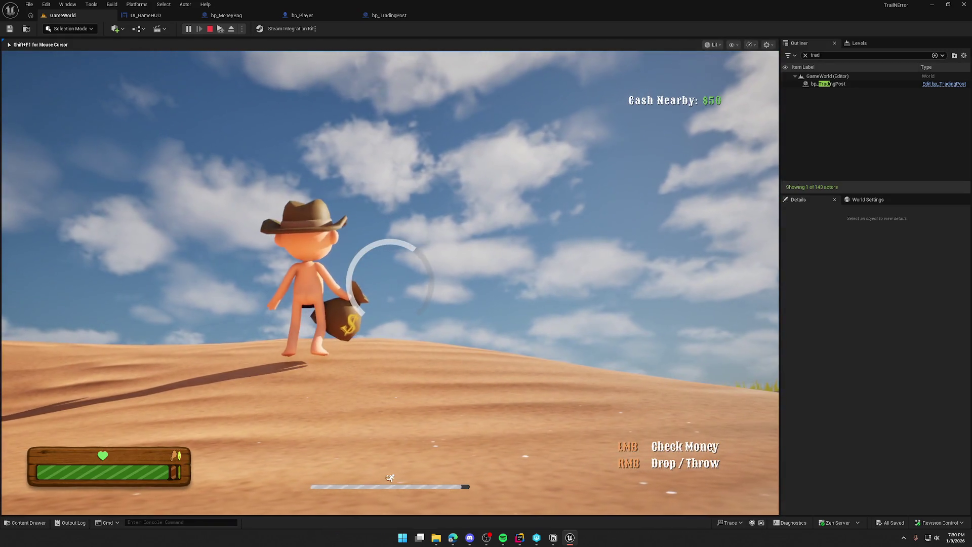
{"action": "right_click", "coordinate": [390, 276]}
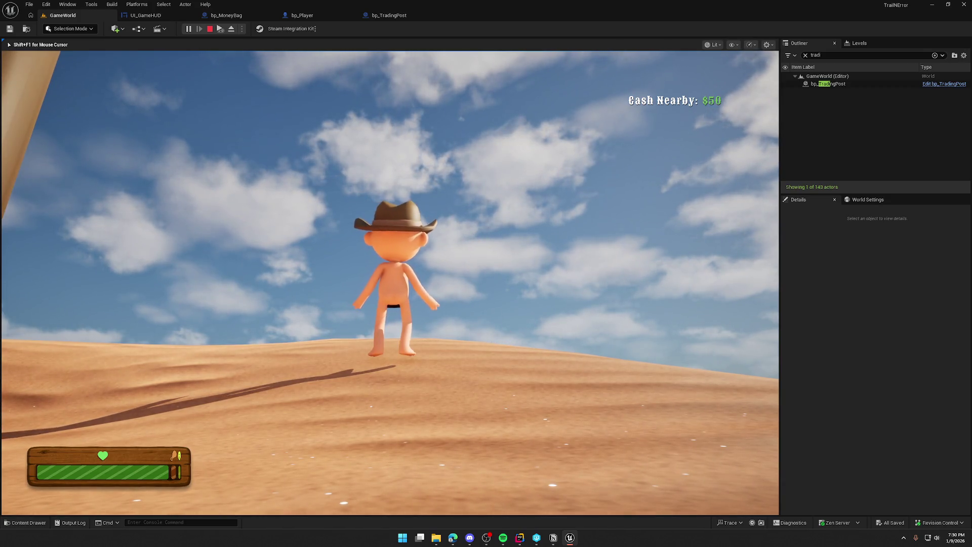
{"action": "key", "text": "w"}
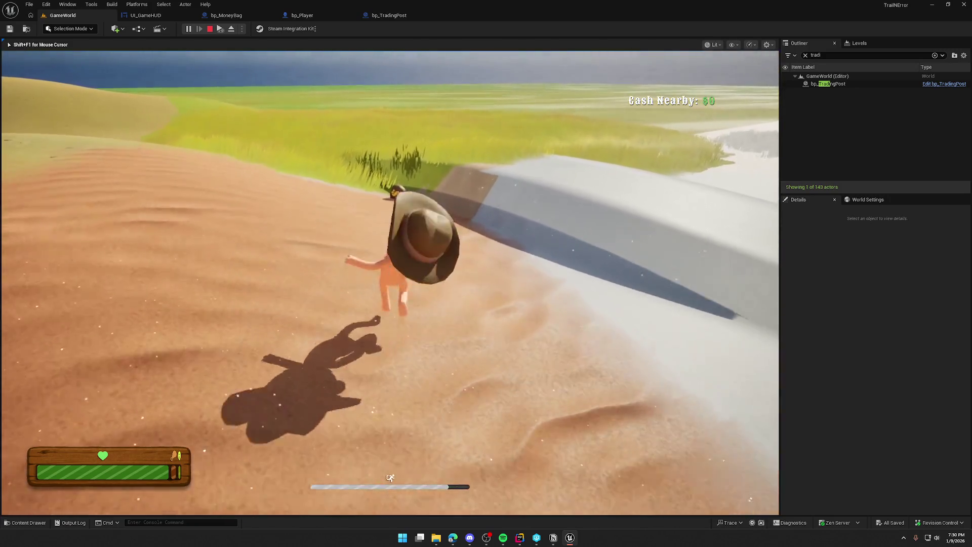
{"action": "key", "text": "w"}
{"action": "key", "text": "w"}
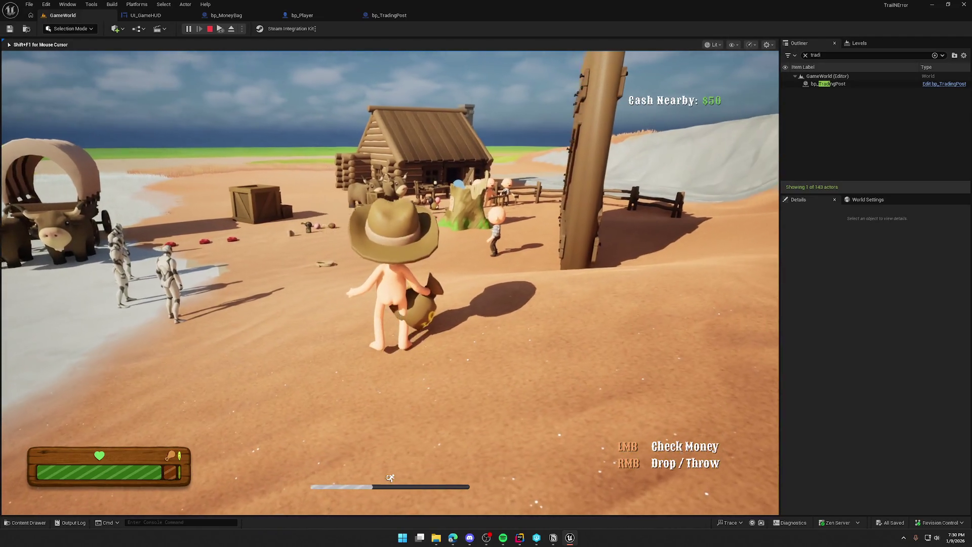
{"action": "key", "text": "w"}
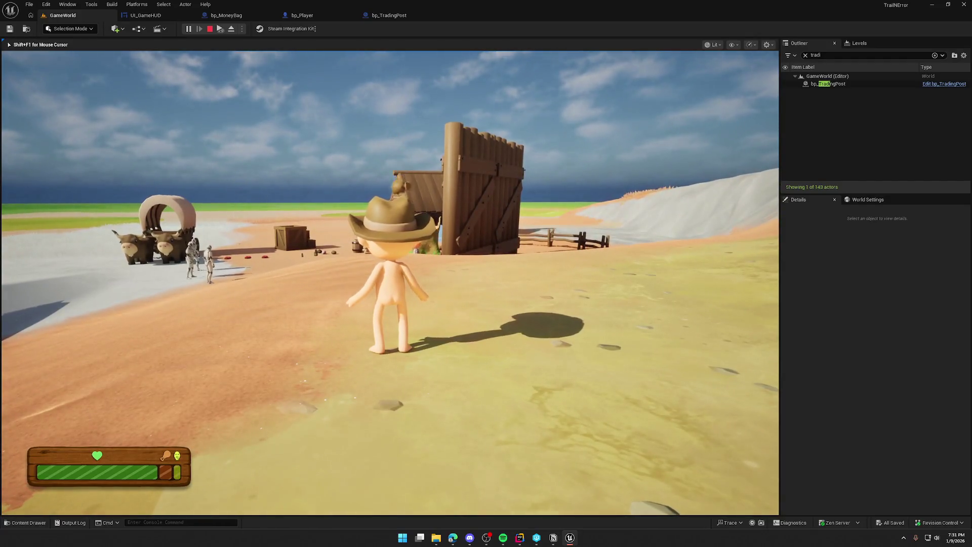
Pick the money bag back up, carry it near the trading post showing Cash Nearby $50, then stop playing.
{"action": "mouse_move", "coordinate": [390, 273]}
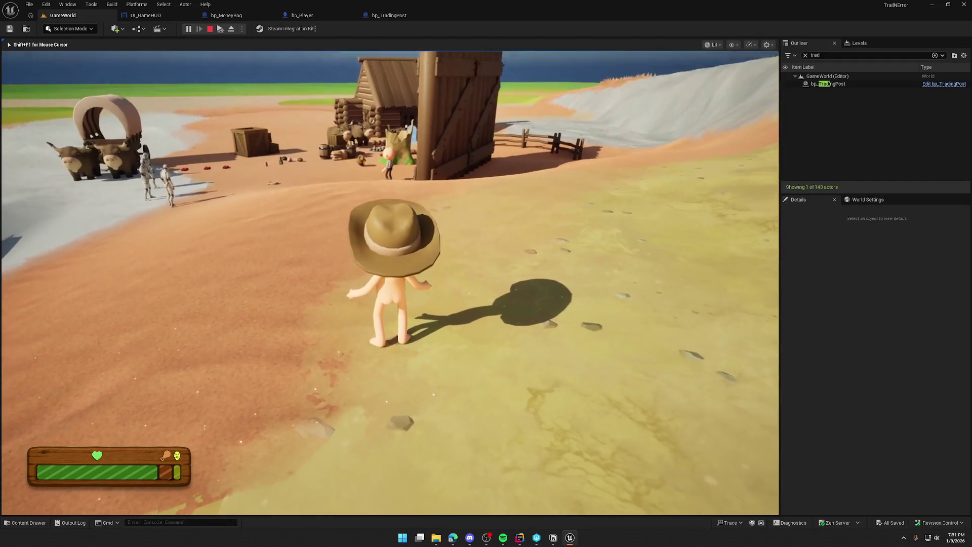
{"action": "key", "text": "w"}
{"action": "key", "text": "shift"}
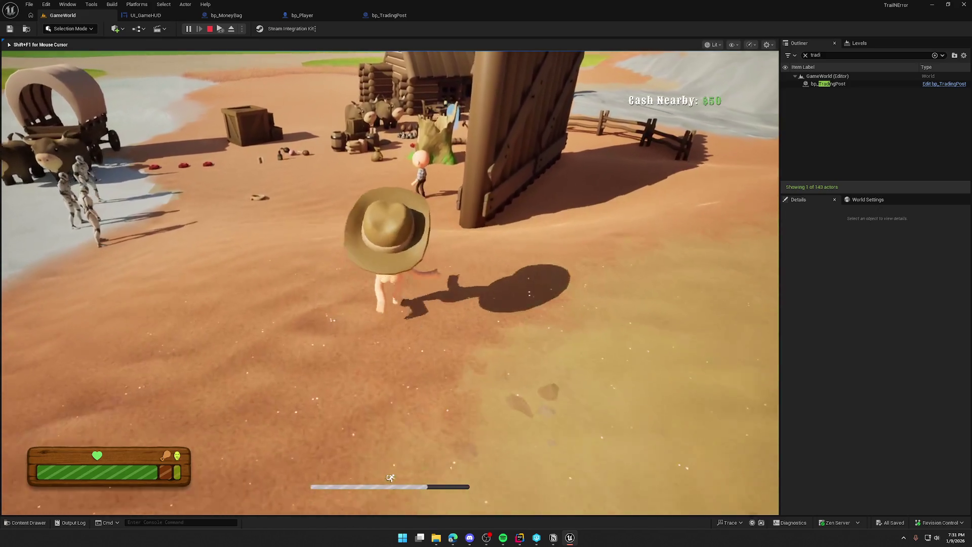
{"action": "key", "text": "a"}
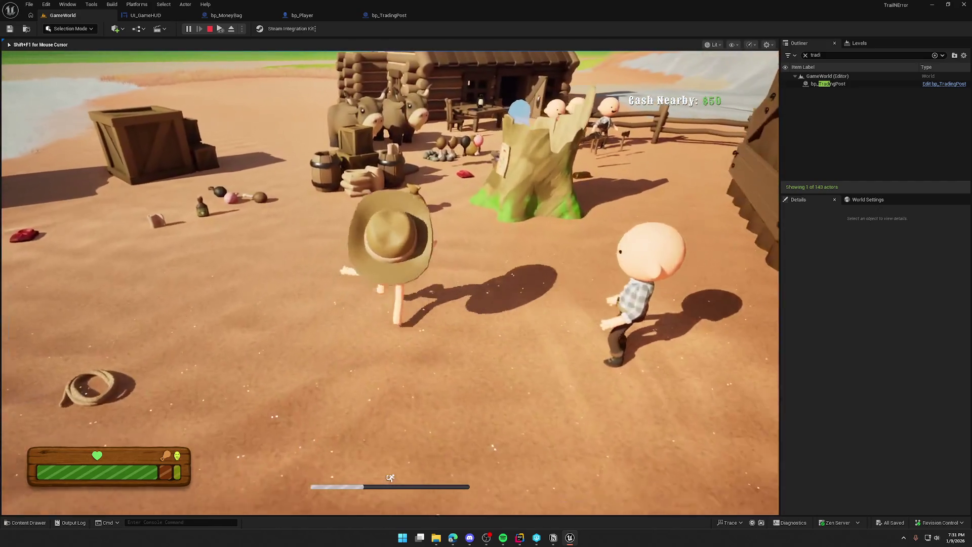
{"action": "key", "text": "e"}
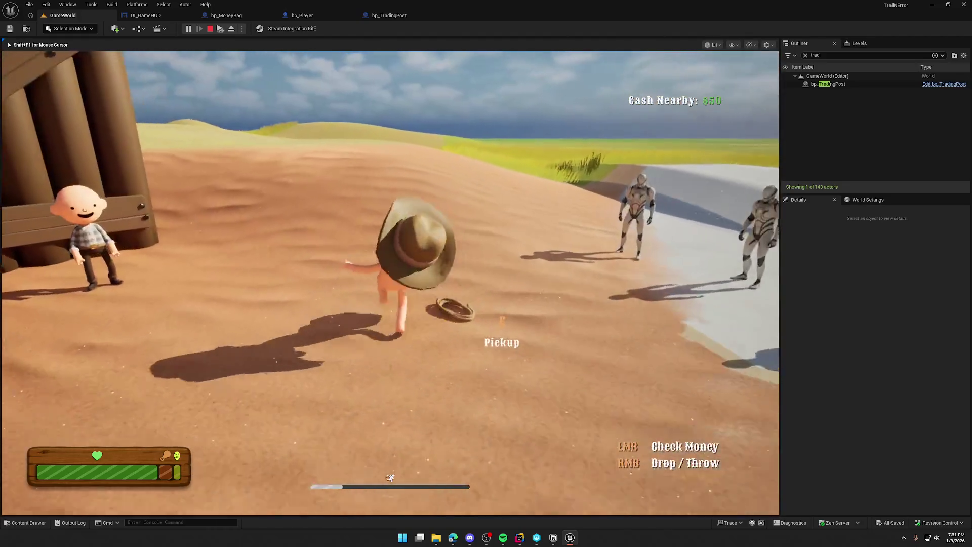
{"action": "key", "text": "w"}
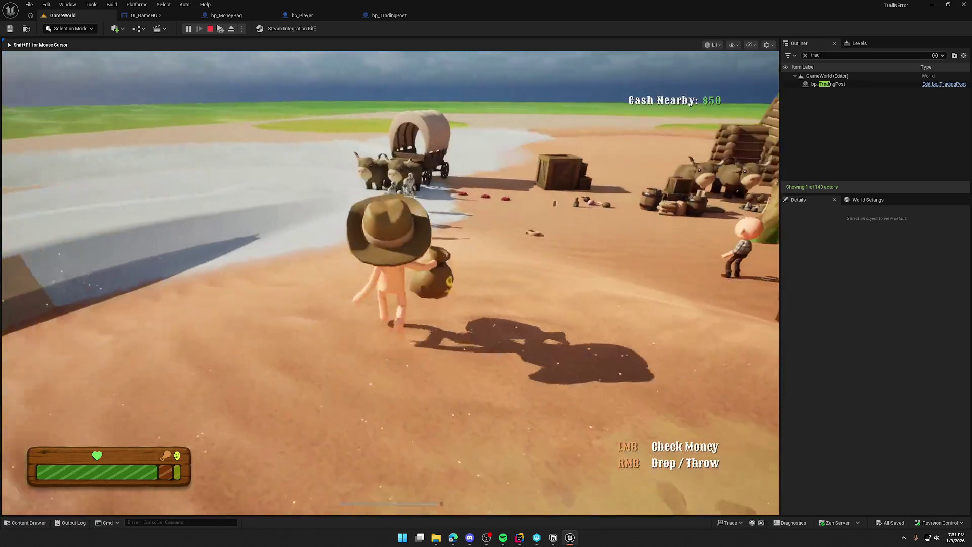
{"action": "key", "text": "w"}
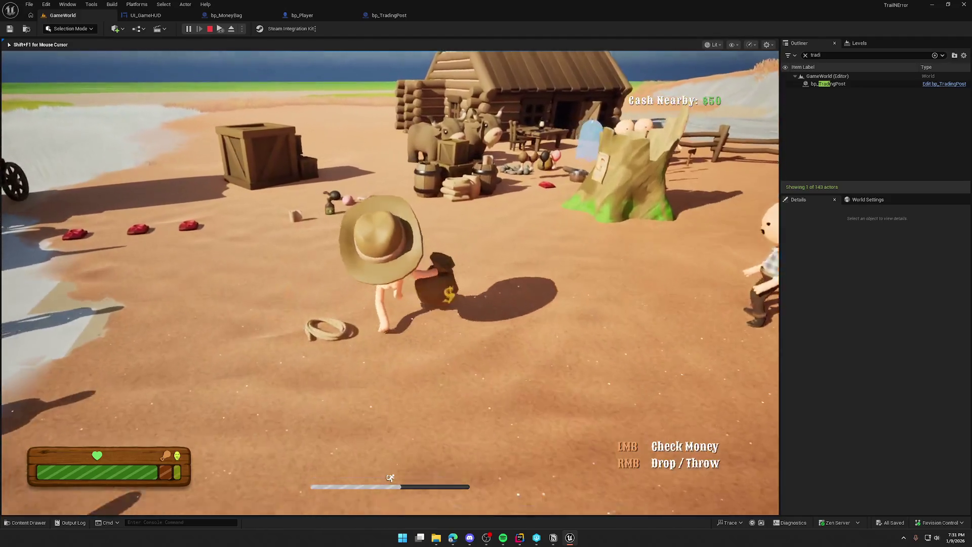
{"action": "key", "text": "s"}
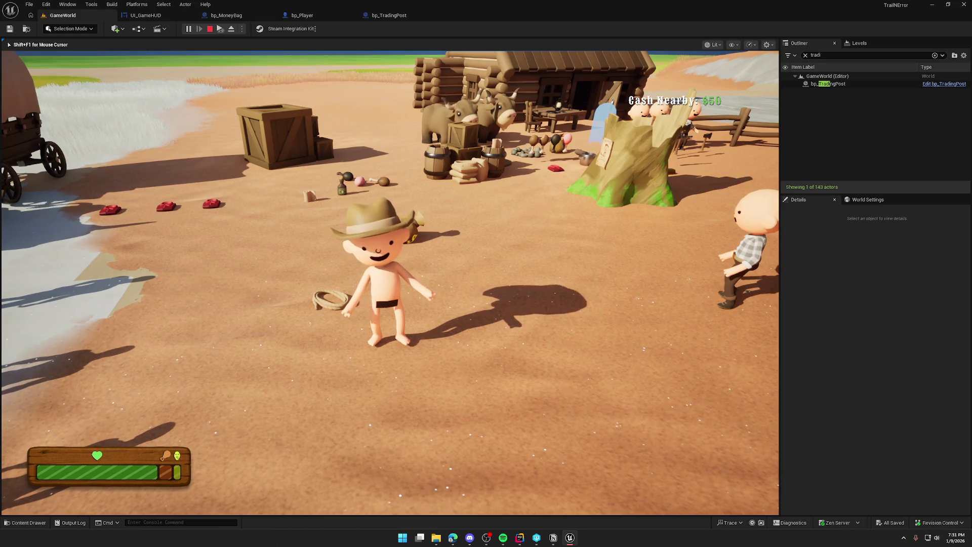
{"action": "key", "text": "w"}
{"action": "key", "text": "shift"}
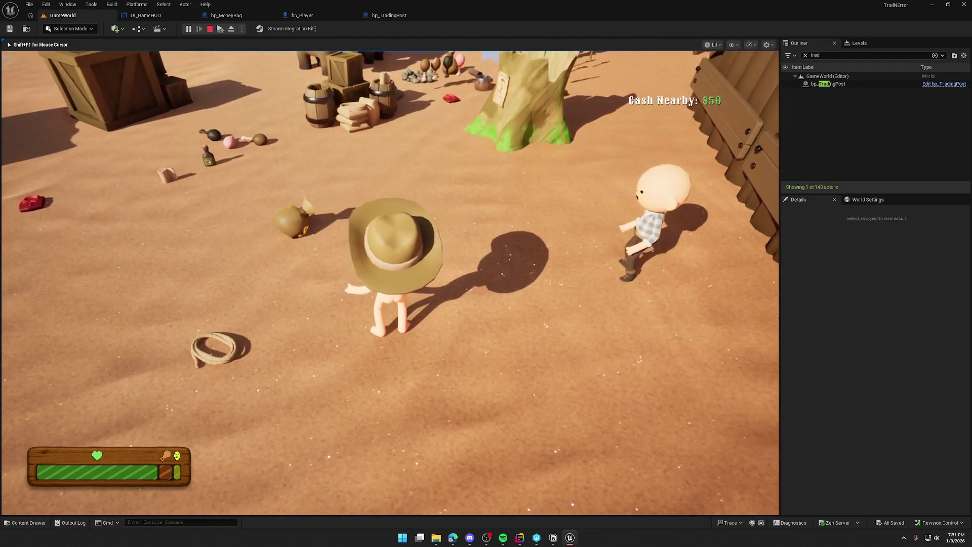
{"action": "key", "text": "shift+F1"}
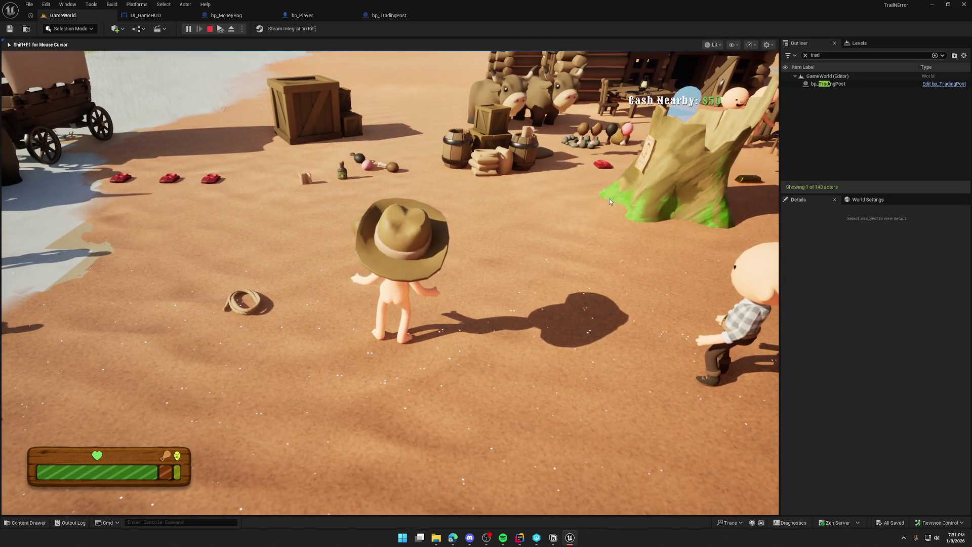
{"action": "key", "text": "Escape"}
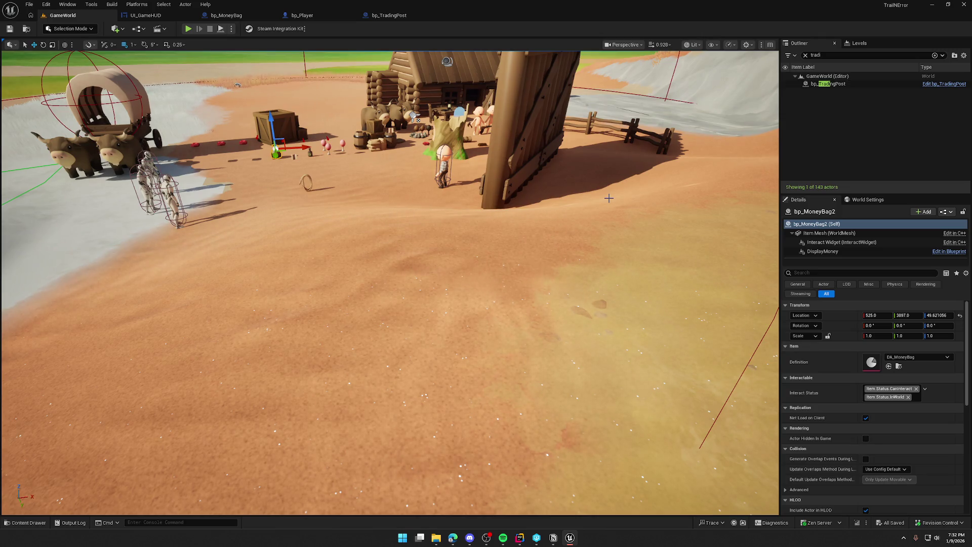
Insert a debug Print String after Begin Overlap, compile, and run a quick playtest to the trading post.
{"action": "left_click", "coordinate": [389, 15]}
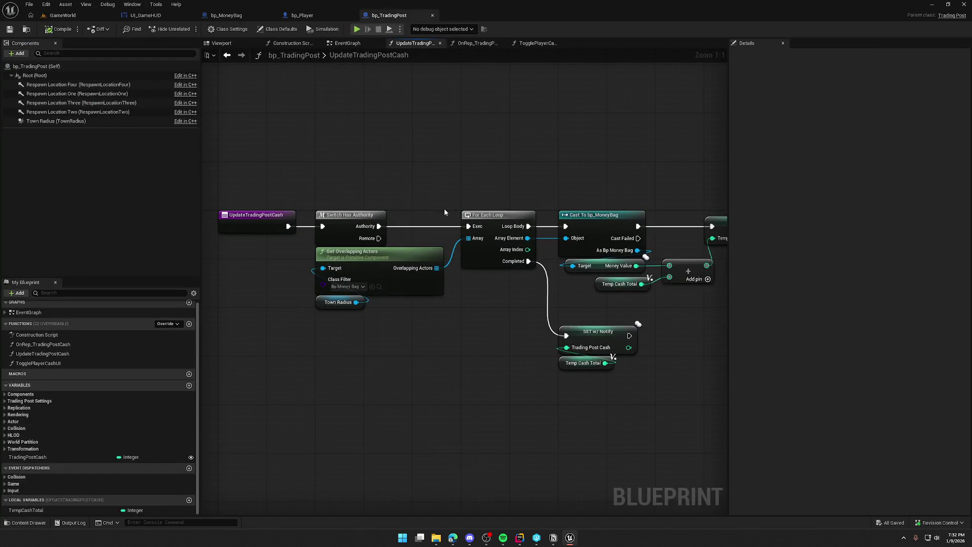
{"action": "left_click", "coordinate": [335, 43]}
{"action": "mouse_move", "coordinate": [354, 224]}
{"action": "left_mouse_down"}
{"action": "mouse_move", "coordinate": [357, 171]}
{"action": "mouse_move", "coordinate": [332, 116]}
{"action": "left_mouse_up"}
{"action": "type", "text": "print"}
{"action": "key", "text": "Return"}
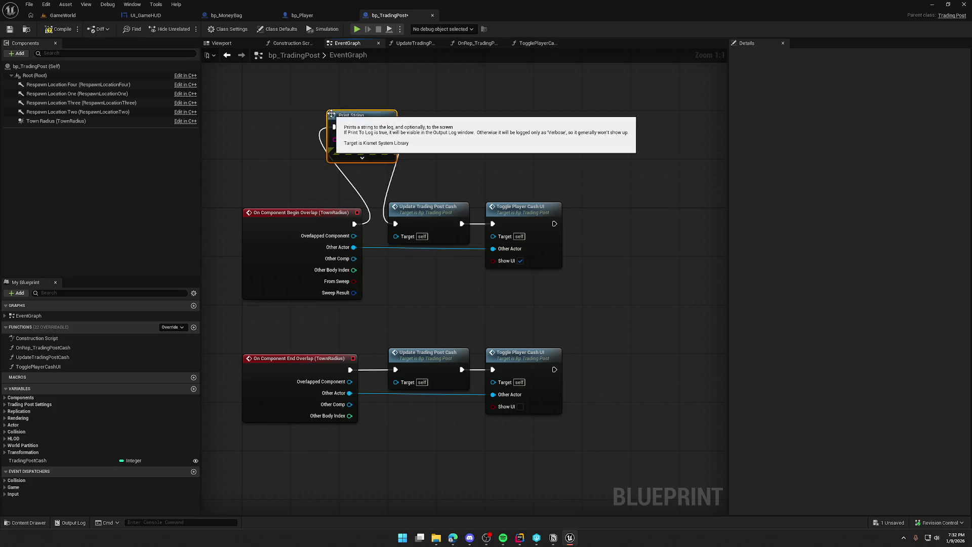
{"action": "left_click", "coordinate": [62, 30]}
{"action": "key", "text": "alt+p"}
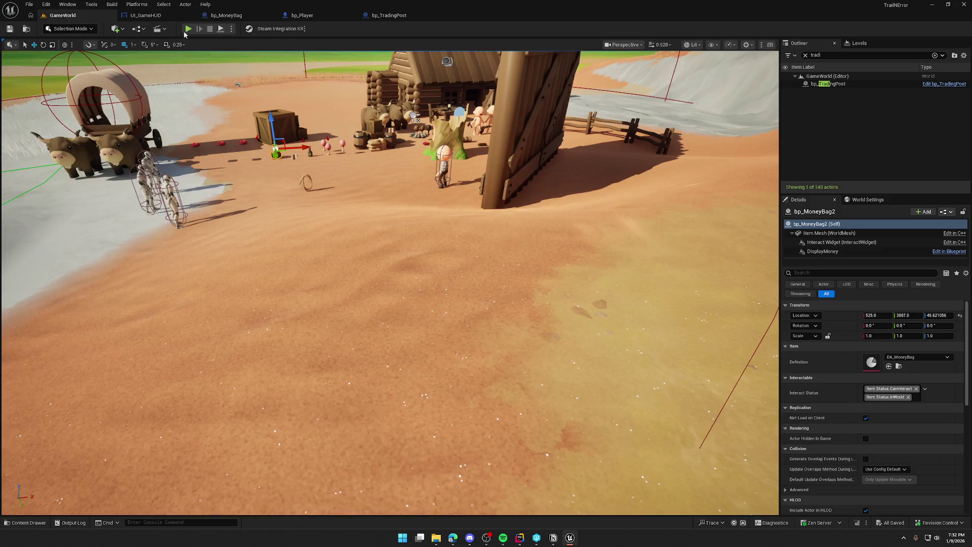
{"action": "left_click", "coordinate": [232, 129]}
{"action": "key", "text": "w"}
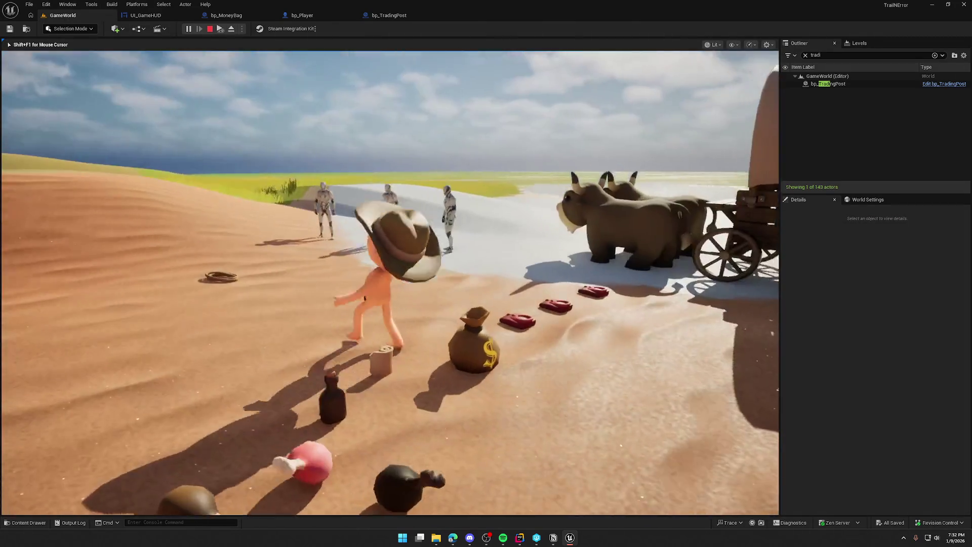
{"action": "key", "text": "Escape"}
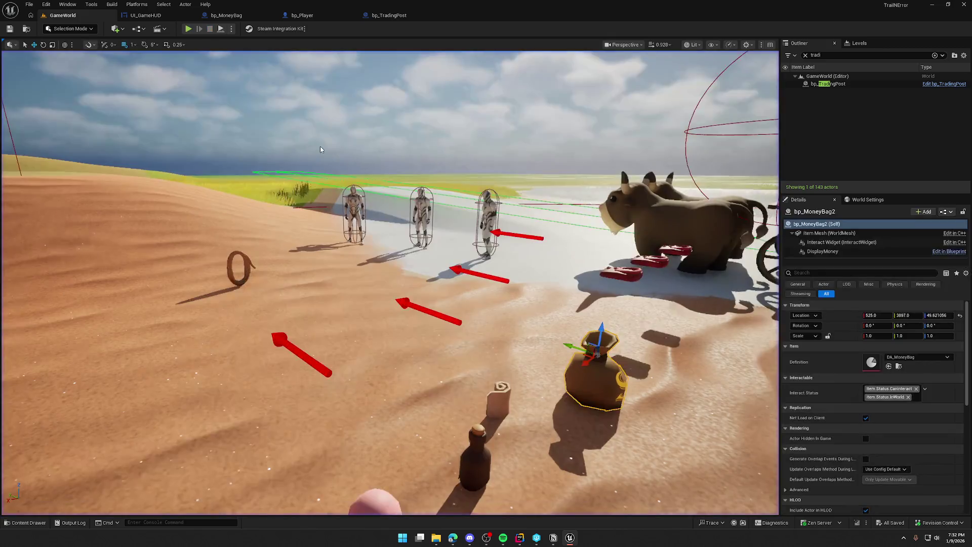
Delete the Print String so Begin Overlap calls Update Trading Post Cash directly, and recenter the graph.
{"action": "left_click", "coordinate": [400, 15]}
{"action": "left_click_drag", "start_coordinate": [357, 221], "coordinate": [395, 224]}
{"action": "key", "text": "Delete"}
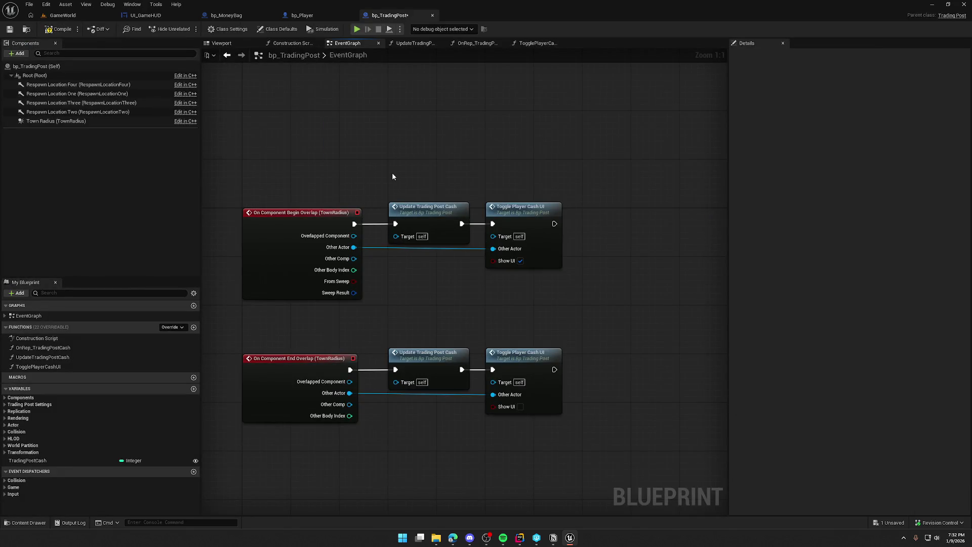
{"action": "left_click", "coordinate": [269, 227]}
{"action": "left_click_drag", "start_coordinate": [341, 159], "coordinate": [356, 202]}
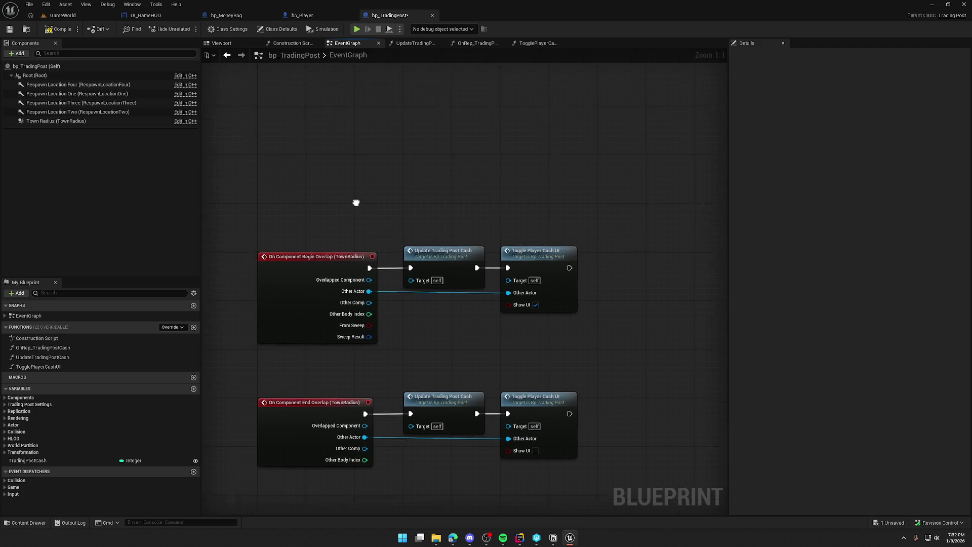
{"action": "scroll", "coordinate": [355, 223], "scroll_direction": "down", "scroll_amount": 2}
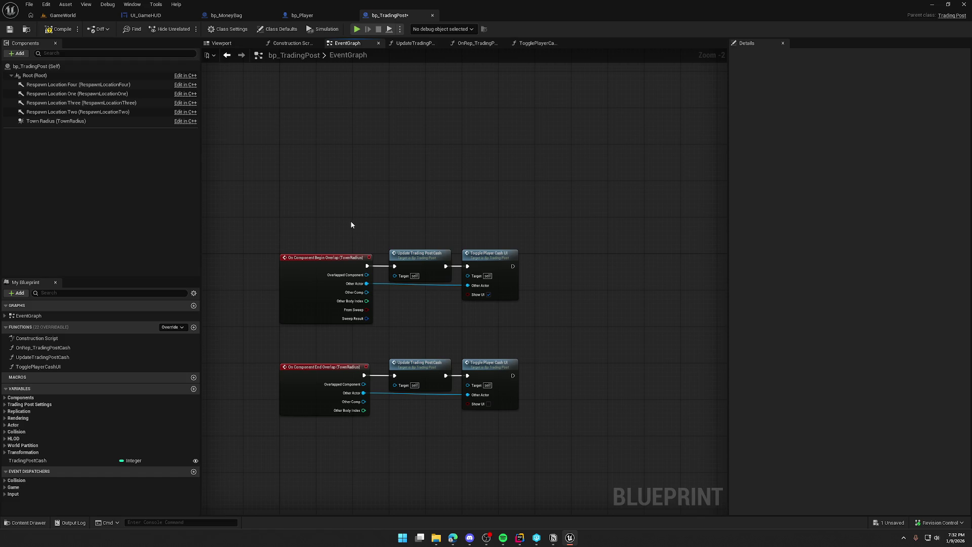
{"action": "right_click", "coordinate": [297, 157]}
Place an Event BeginPlay and a Town Radius getter, discarding an accidental Town Radius overlap event.
{"action": "type", "text": "begin play"}
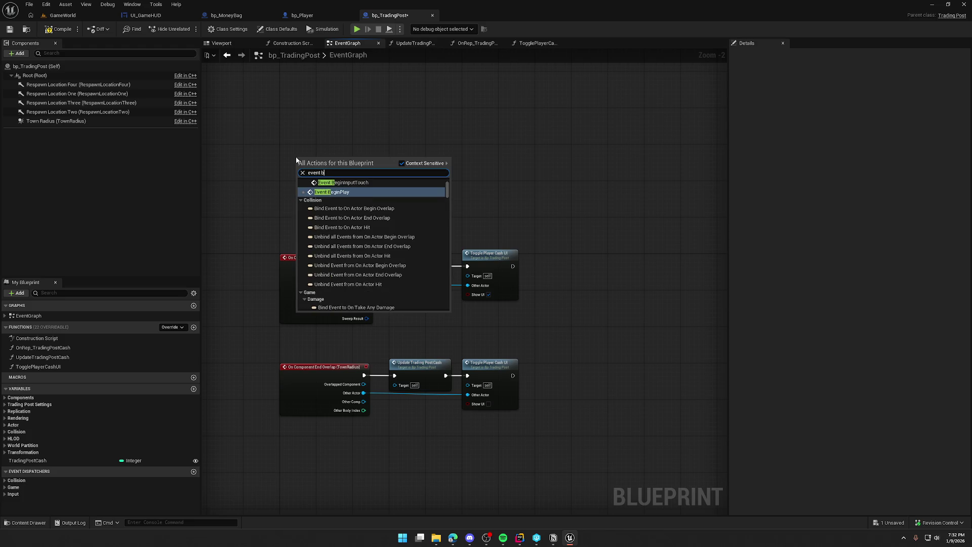
{"action": "key", "text": "Return"}
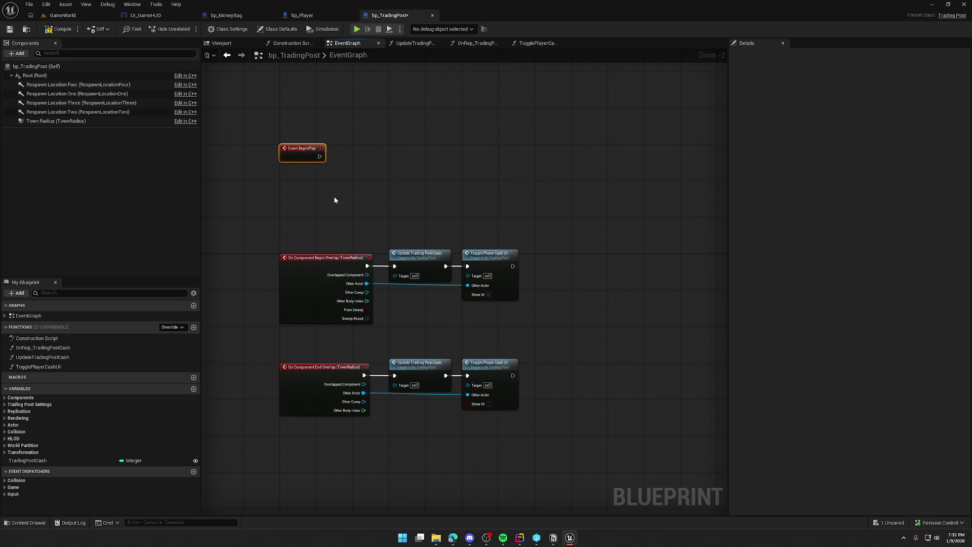
{"action": "mouse_move", "coordinate": [55, 121]}
{"action": "left_mouse_down"}
{"action": "mouse_move", "coordinate": [375, 117]}
{"action": "mouse_move", "coordinate": [385, 130]}
{"action": "left_mouse_up"}
{"action": "type", "text": "overlap"}
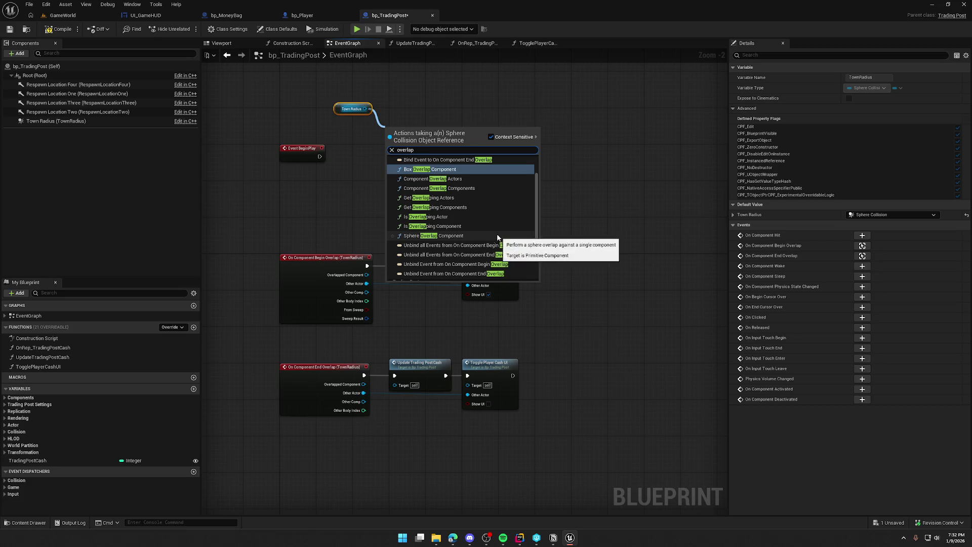
{"action": "scroll", "coordinate": [491, 232], "scroll_direction": "up", "scroll_amount": 2}
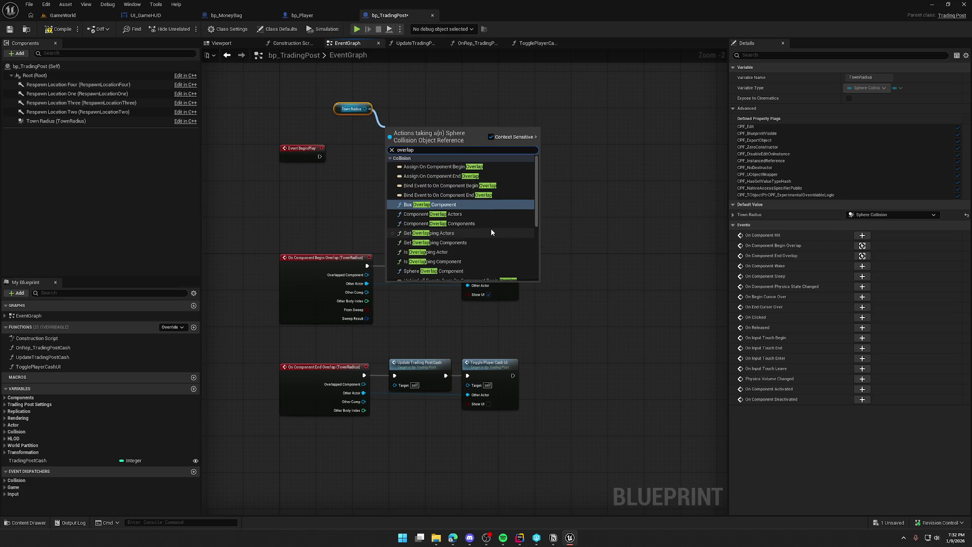
{"action": "scroll", "coordinate": [491, 232], "scroll_direction": "down", "scroll_amount": 5}
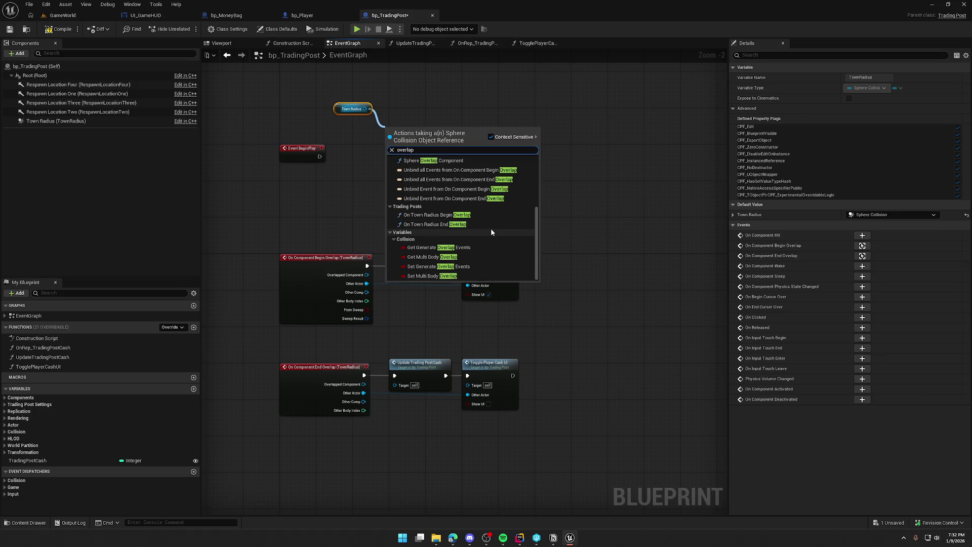
{"action": "left_click", "coordinate": [421, 215]}
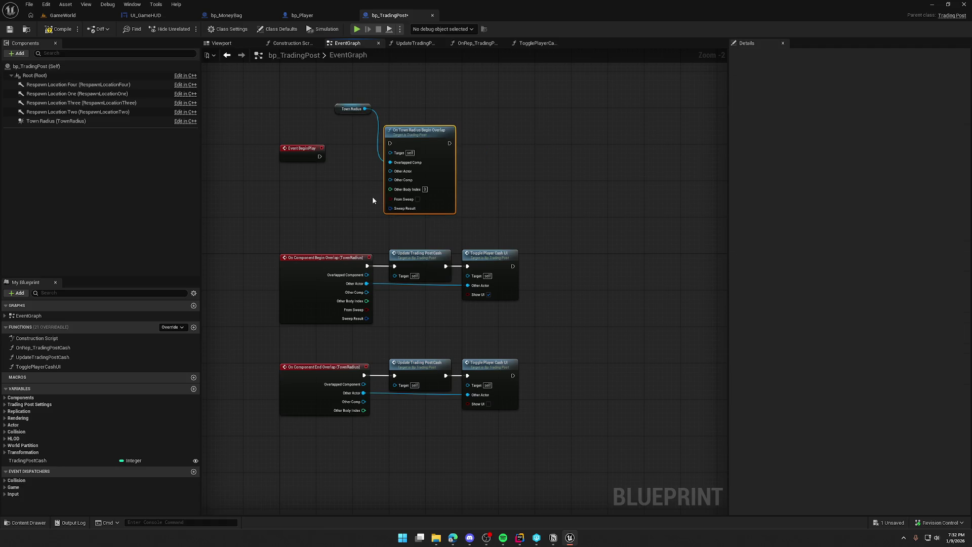
{"action": "key", "text": "Delete"}
{"action": "scroll", "coordinate": [372, 196], "scroll_direction": "up", "scroll_amount": 2}
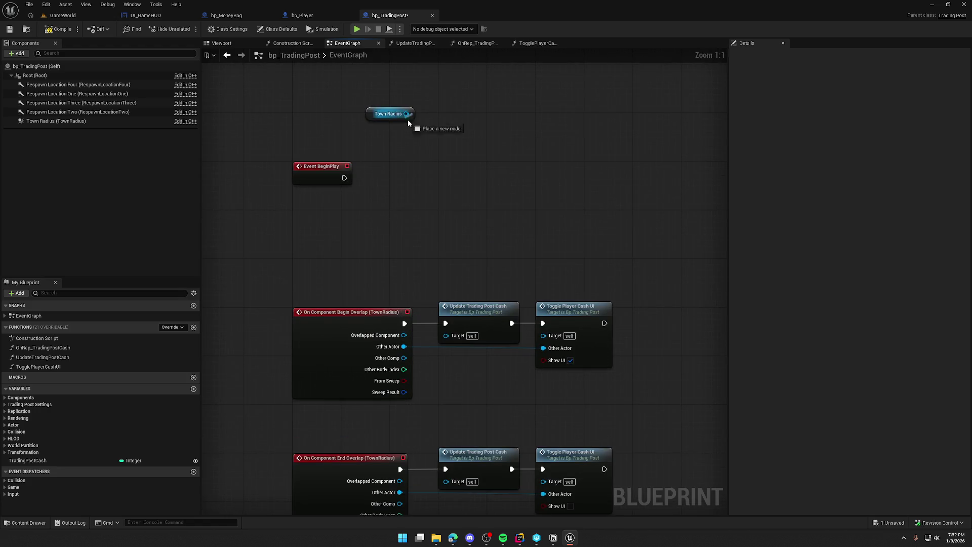
Add Get Overlapping Actors on Town Radius and a Print String wired after BeginPlay.
{"action": "left_click_drag", "start_coordinate": [406, 113], "coordinate": [420, 147]}
{"action": "type", "text": "get overl"}
{"action": "key", "text": "Return"}
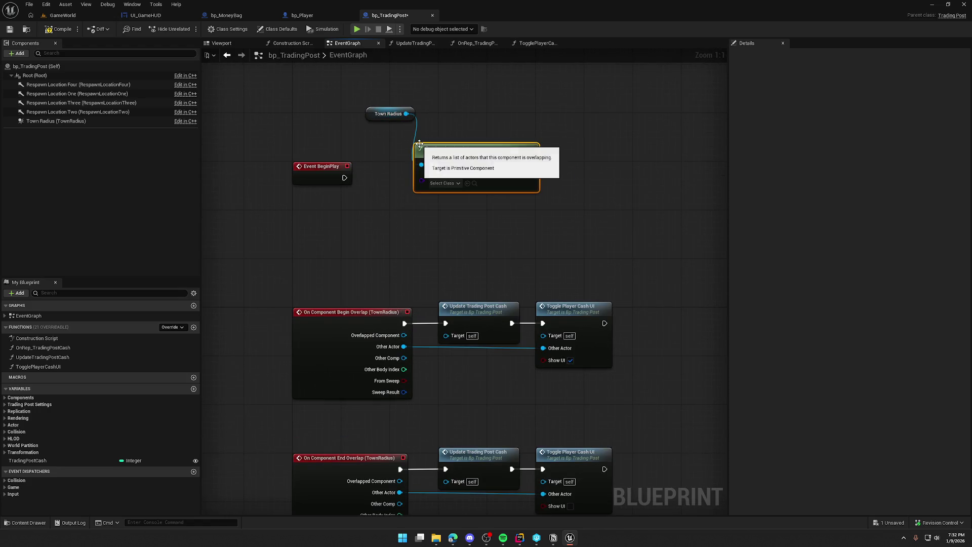
{"action": "left_click_drag", "start_coordinate": [524, 173], "coordinate": [524, 132]}
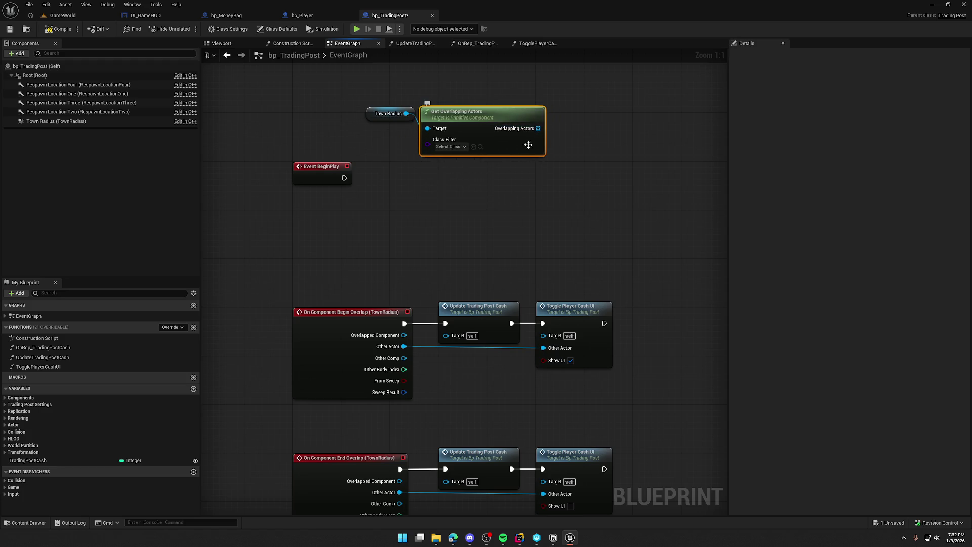
{"action": "left_click_drag", "start_coordinate": [345, 177], "coordinate": [499, 189]}
{"action": "type", "text": "print"}
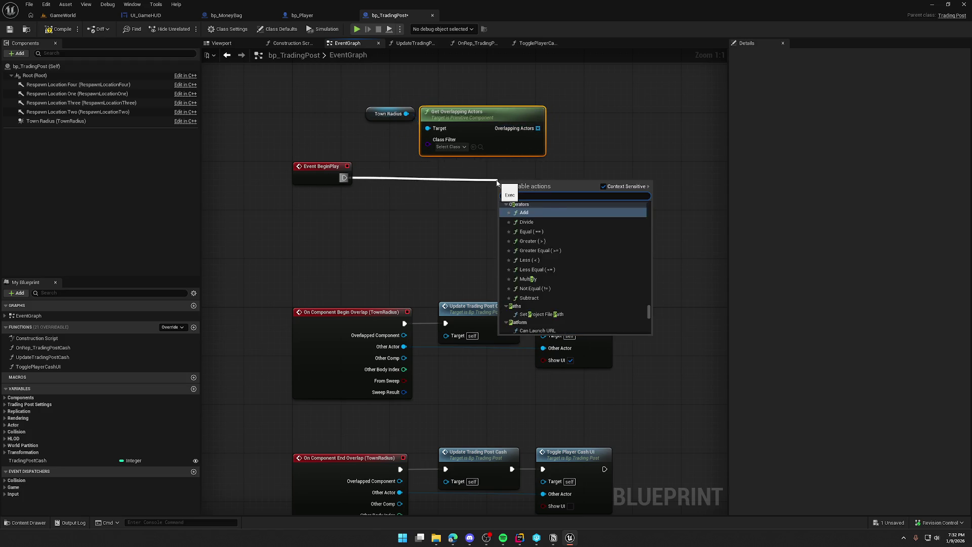
{"action": "key", "text": "Return"}
Print the LENGTH of overlapping actors, filtering the Class Filter to bp_Player.
{"action": "mouse_move", "coordinate": [539, 129]}
{"action": "left_mouse_down"}
{"action": "mouse_move", "coordinate": [503, 208]}
{"action": "mouse_move", "coordinate": [377, 206]}
{"action": "left_mouse_up"}
{"action": "type", "text": "length"}
{"action": "key", "text": "Return"}
{"action": "left_click_drag", "start_coordinate": [451, 218], "coordinate": [500, 208]}
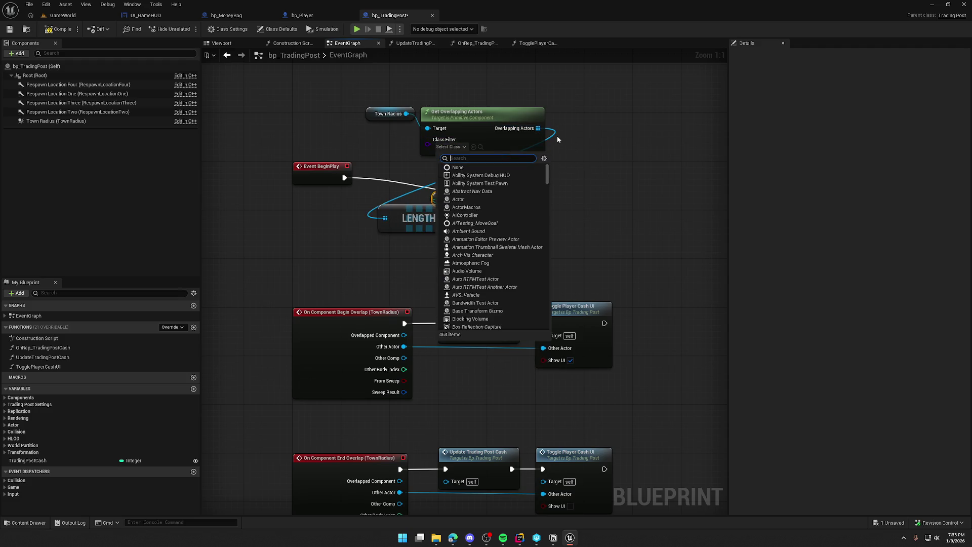
{"action": "type", "text": "bp player"}
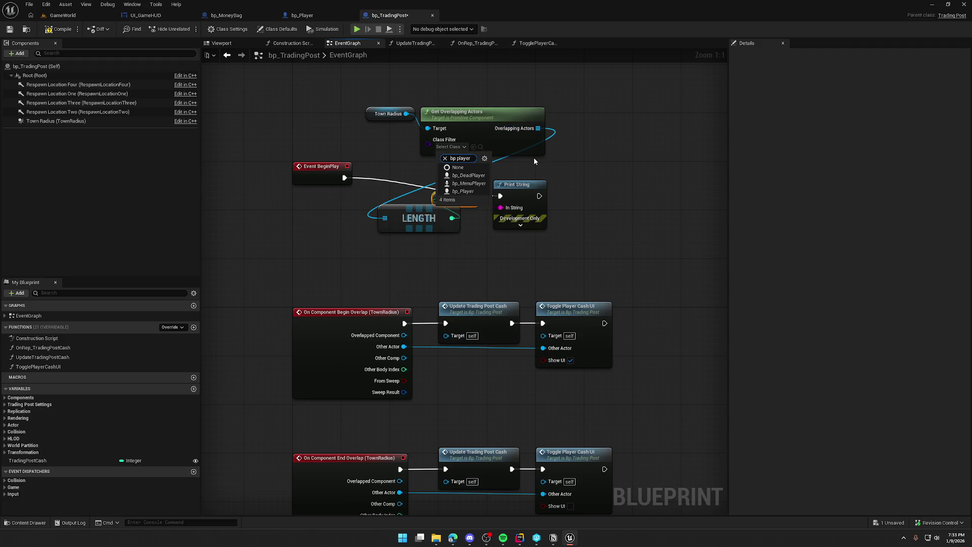
{"action": "left_click", "coordinate": [463, 191]}
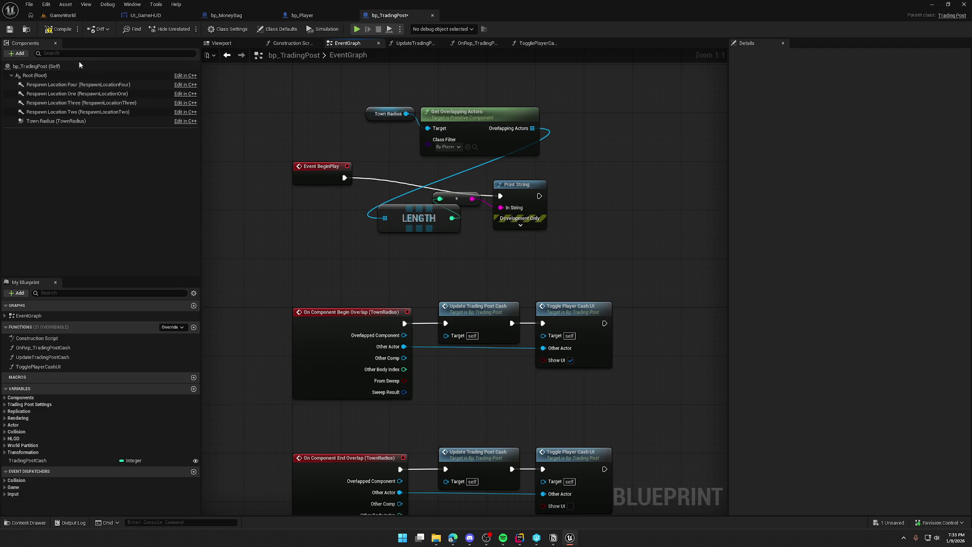
{"action": "left_click", "coordinate": [63, 15]}
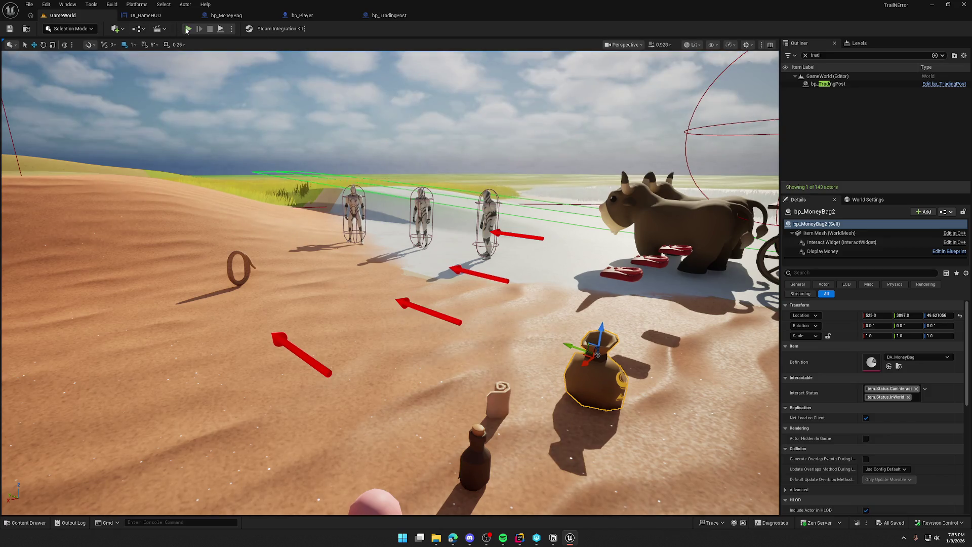
Playtest by walking the character to the trading post, then stop.
{"action": "left_click", "coordinate": [187, 29]}
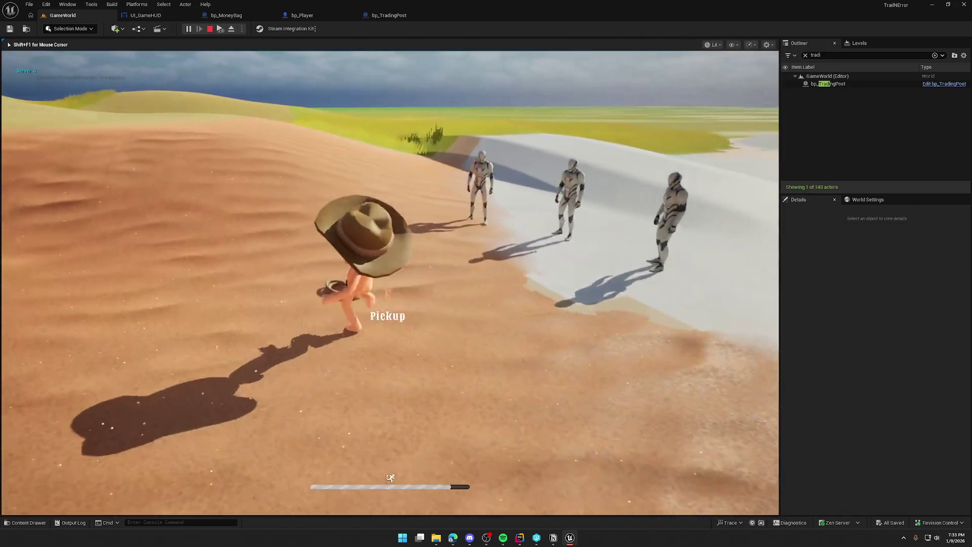
{"action": "key", "text": "w"}
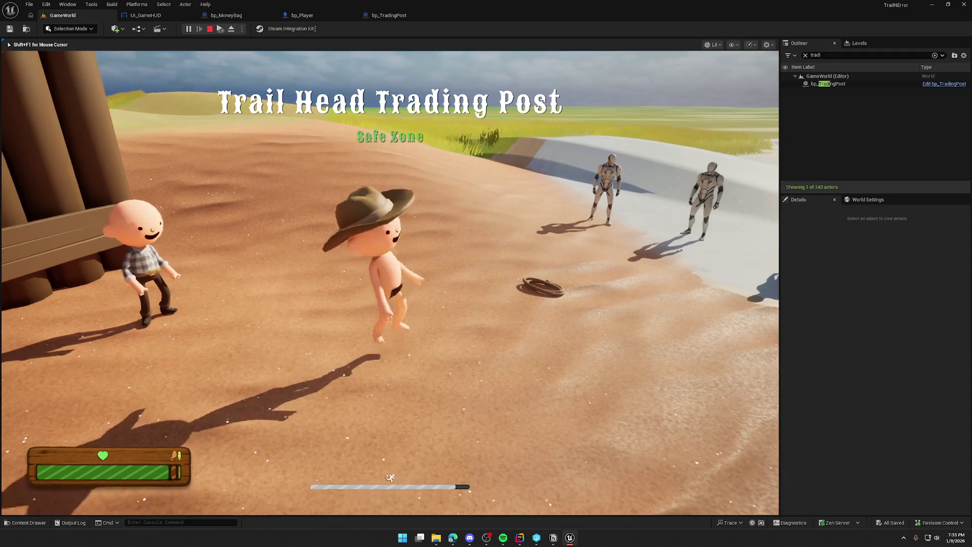
{"action": "key", "text": "Escape"}
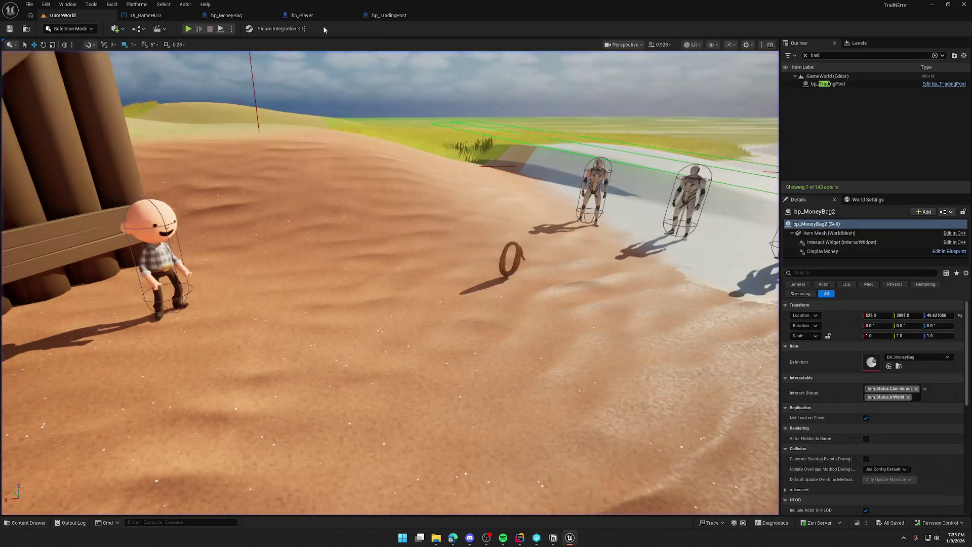
Delete the BeginPlay overlap-count test nodes from bp_TradingPost and save it.
{"action": "left_click", "coordinate": [384, 16]}
{"action": "left_click_drag", "start_coordinate": [278, 98], "coordinate": [628, 252]}
{"action": "key", "text": "Delete"}
{"action": "key", "text": "ctrl+s"}
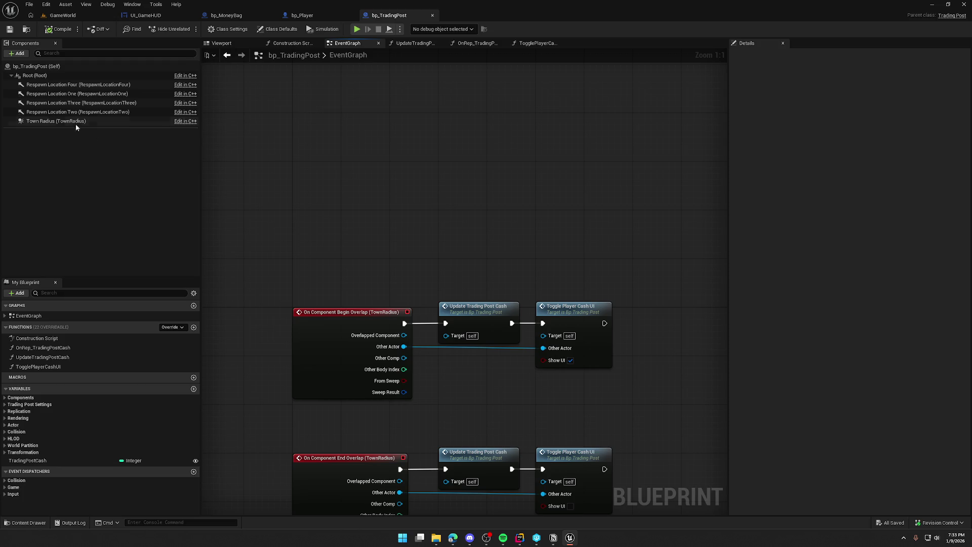
Inspect the Town Radius component's properties, filtering them briefly by 'la'.
{"action": "left_click", "coordinate": [55, 121]}
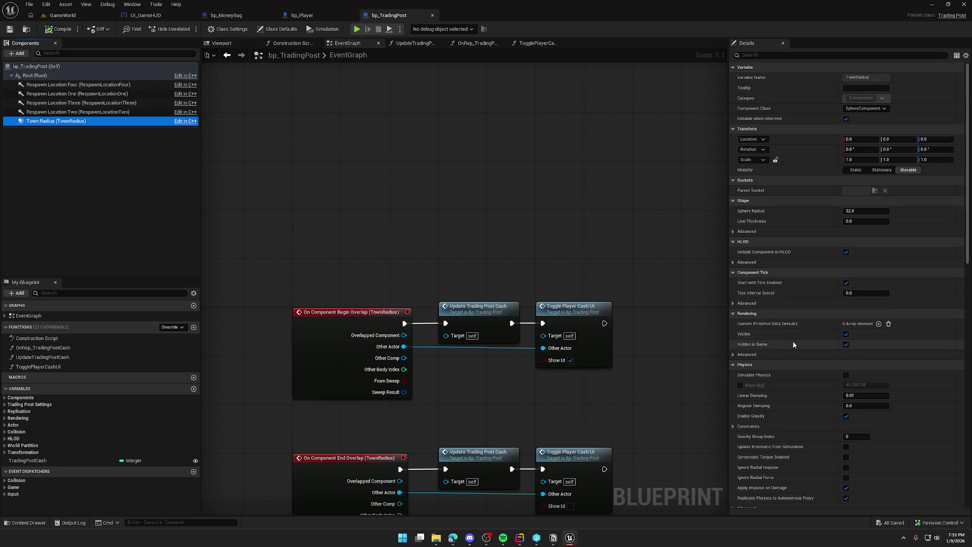
{"action": "left_click", "coordinate": [759, 56]}
{"action": "type", "text": "over"}
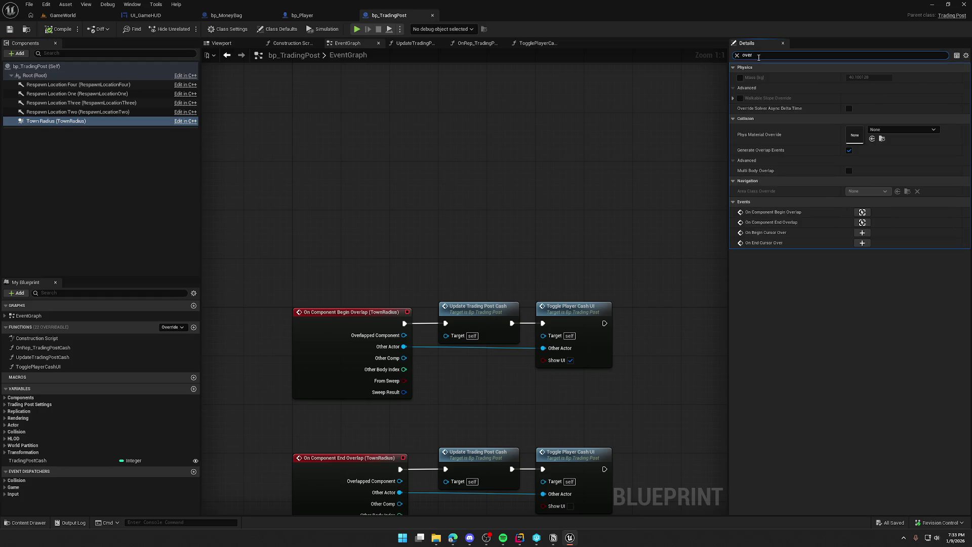
{"action": "type", "text": "la"}
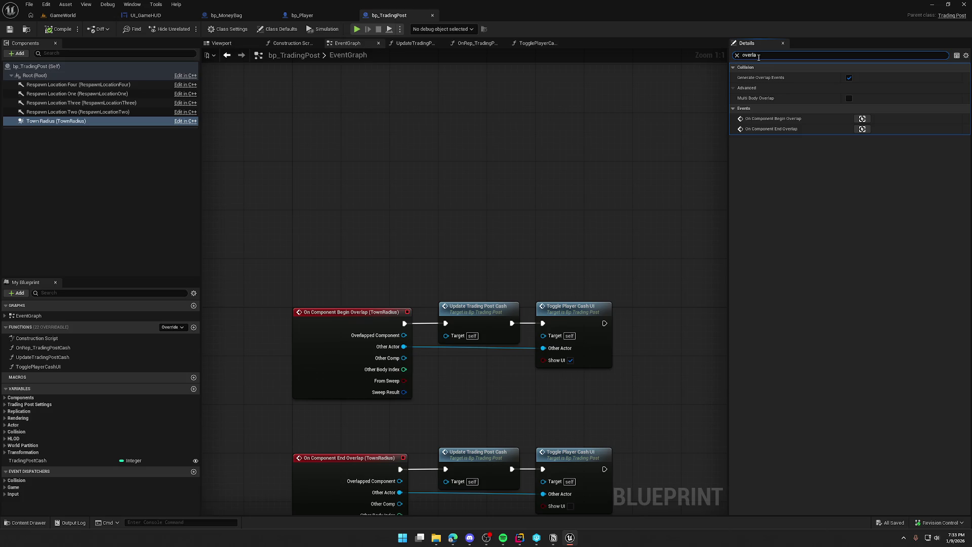
{"action": "key", "text": "ctrl+a"}
{"action": "key", "text": "BackSpace"}
{"action": "left_click", "coordinate": [501, 152]}
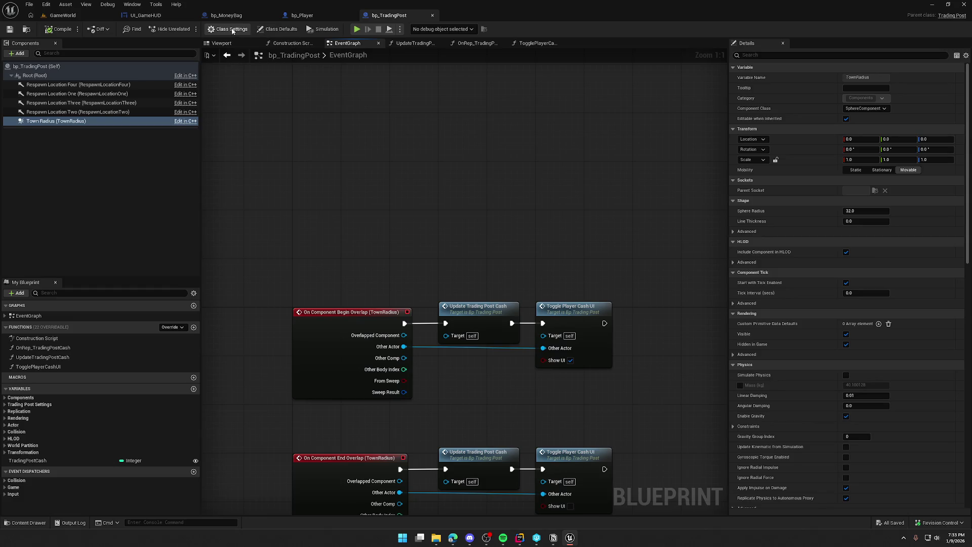
Set the class default Update Overlaps Method During Level Streaming to Always Update.
{"action": "left_click", "coordinate": [232, 30]}
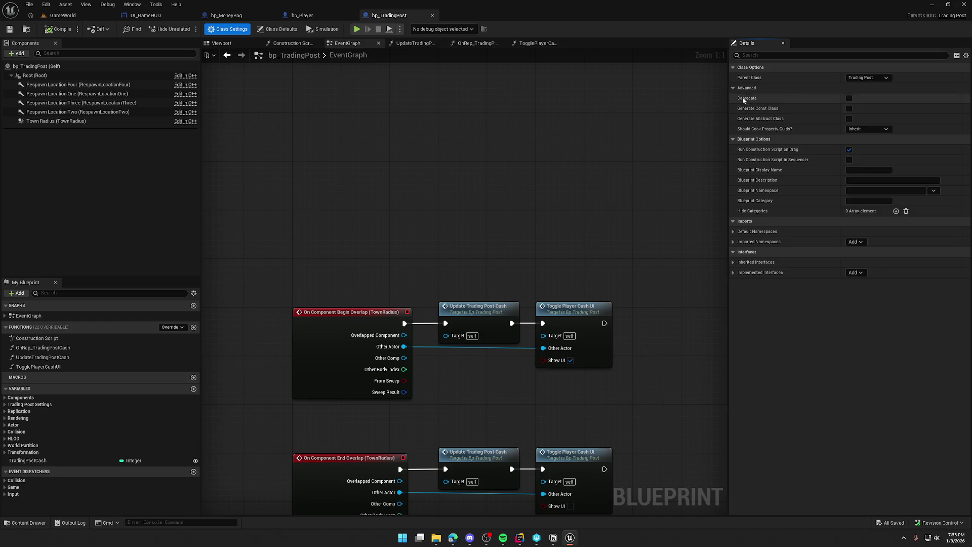
{"action": "left_click", "coordinate": [35, 122]}
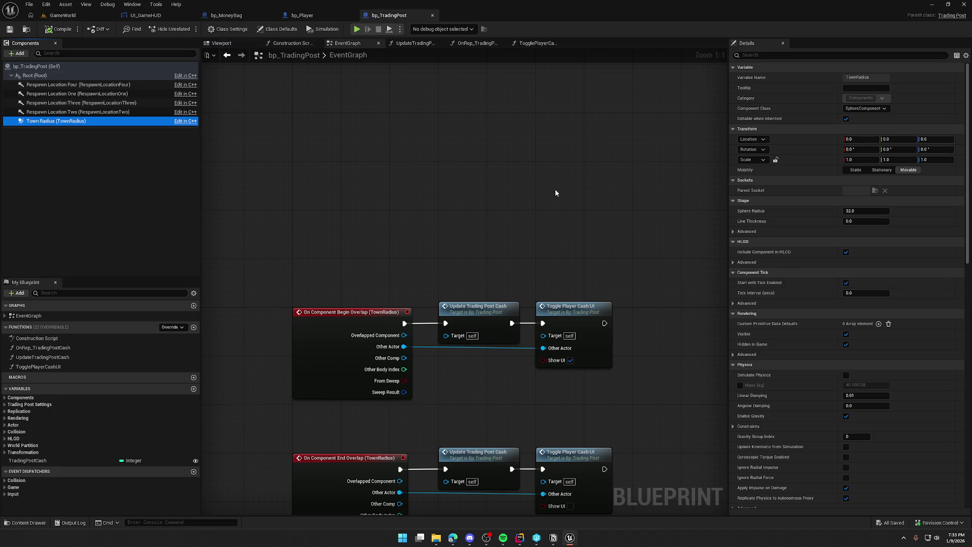
{"action": "left_click", "coordinate": [182, 67]}
{"action": "type", "text": "overlap"}
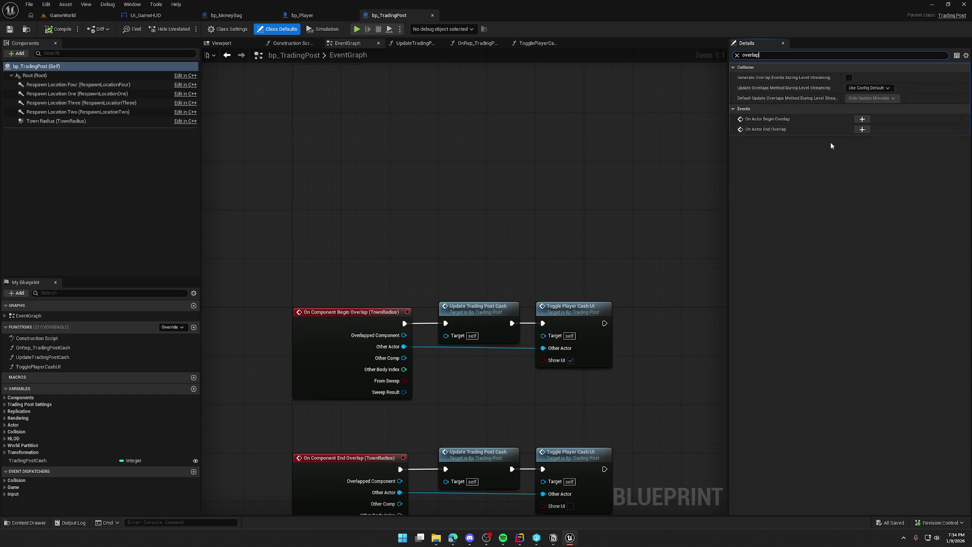
{"action": "left_click", "coordinate": [878, 88]}
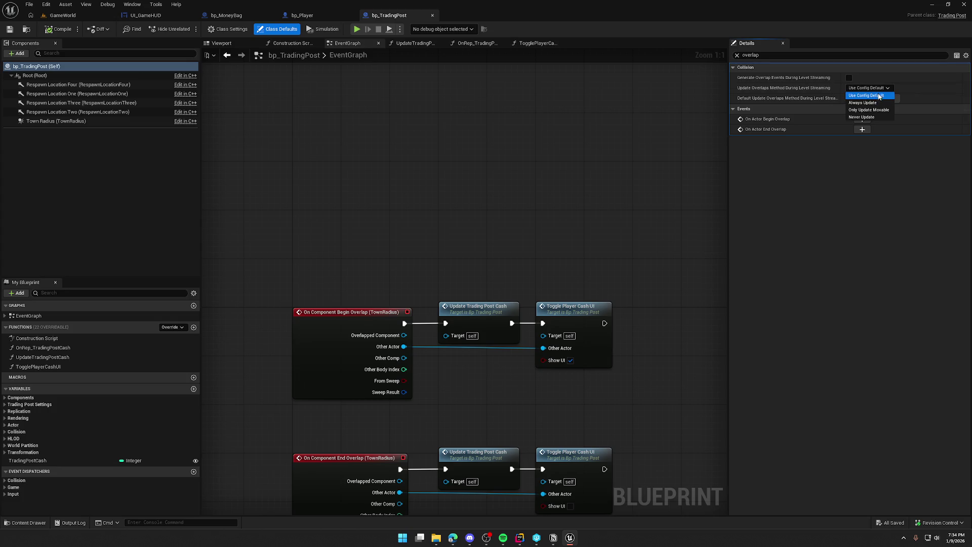
{"action": "left_click", "coordinate": [871, 103]}
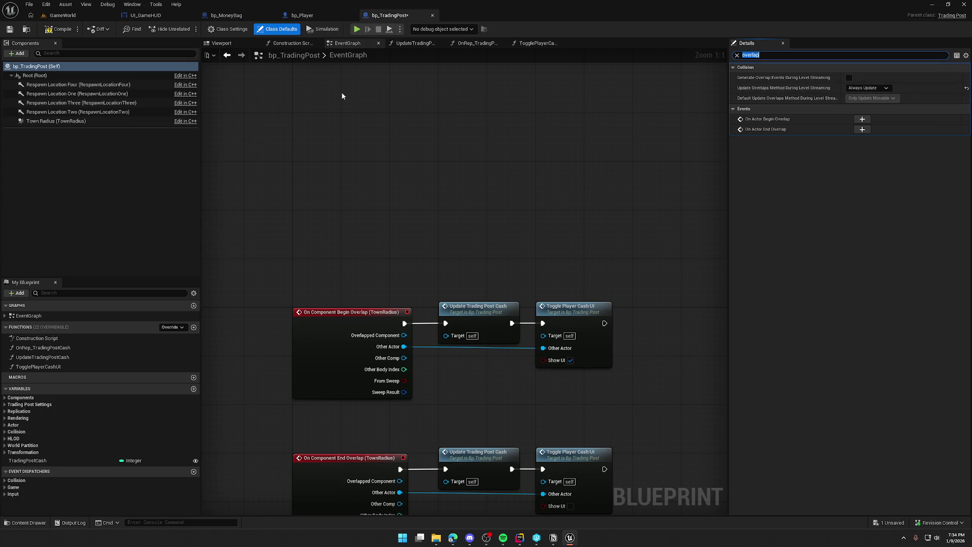
{"action": "left_click", "coordinate": [63, 15]}
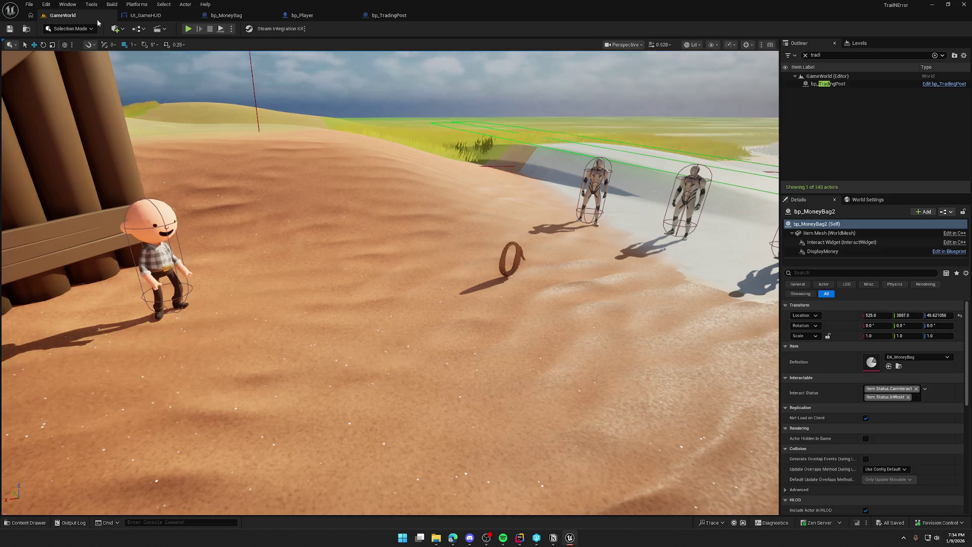
{"action": "left_click", "coordinate": [189, 29]}
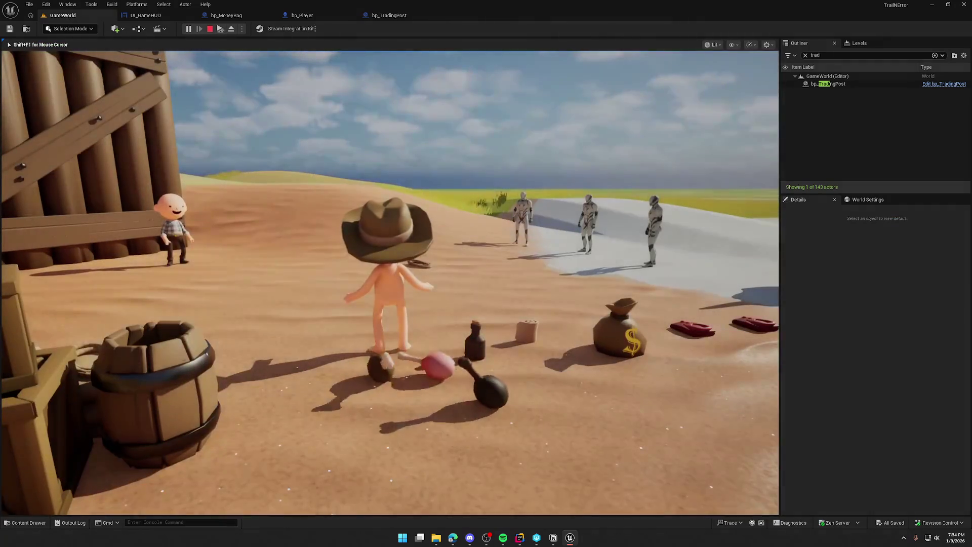
{"action": "key", "text": "w"}
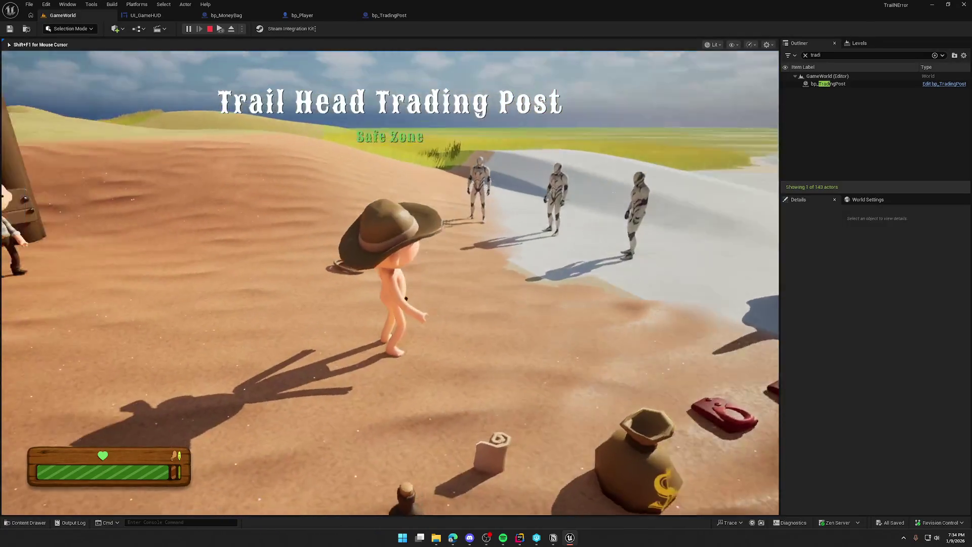
{"action": "key", "text": "Escape"}
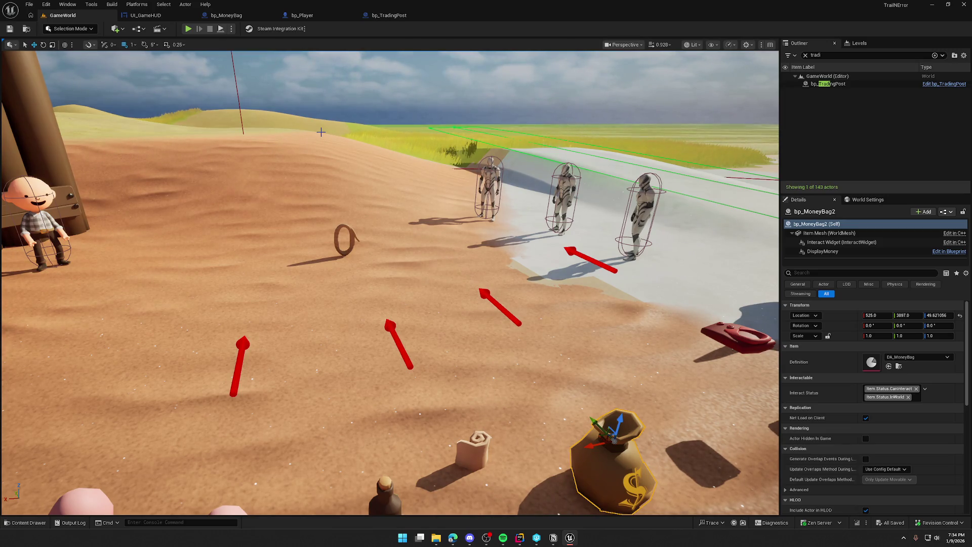
{"action": "left_click", "coordinate": [389, 17]}
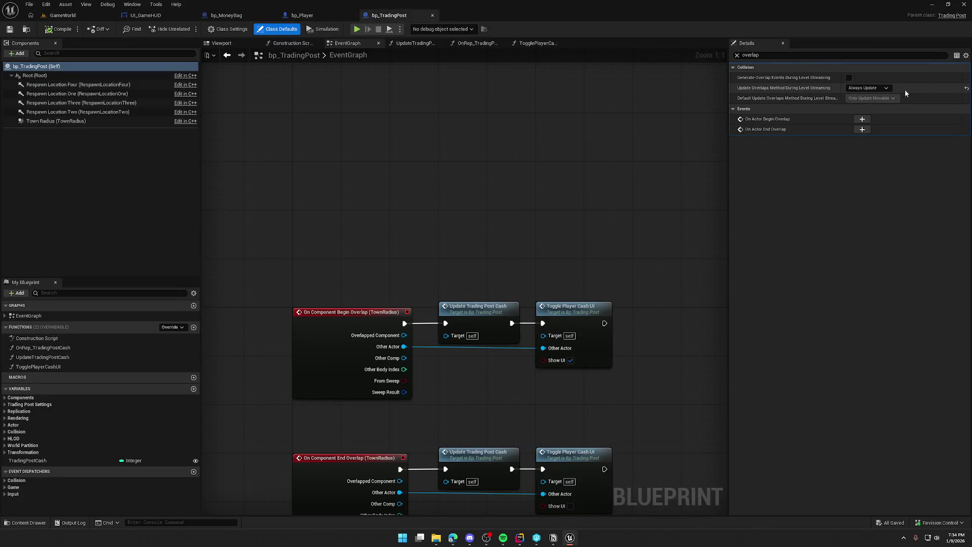
Reset Update Overlaps Method to Use Config Default, clear the filter, and save bp_TradingPost.
{"action": "left_click", "coordinate": [967, 88]}
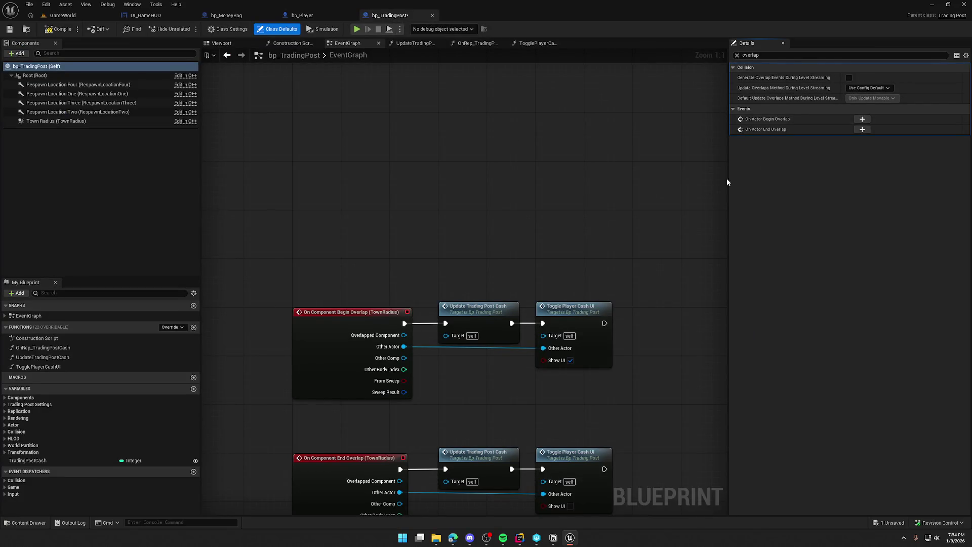
{"action": "left_click", "coordinate": [737, 55]}
{"action": "left_click", "coordinate": [363, 227]}
{"action": "key", "text": "ctrl+s"}
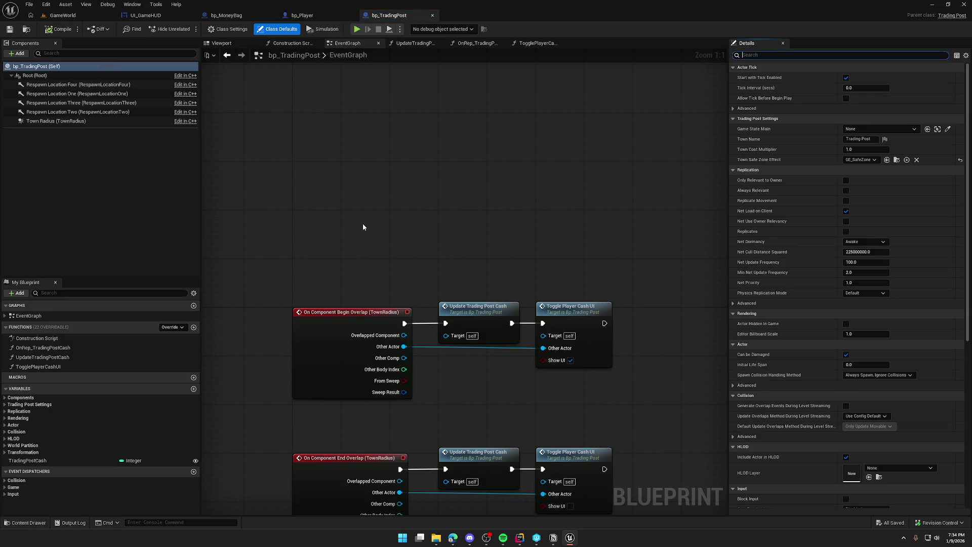
{"action": "left_click", "coordinate": [519, 538]}
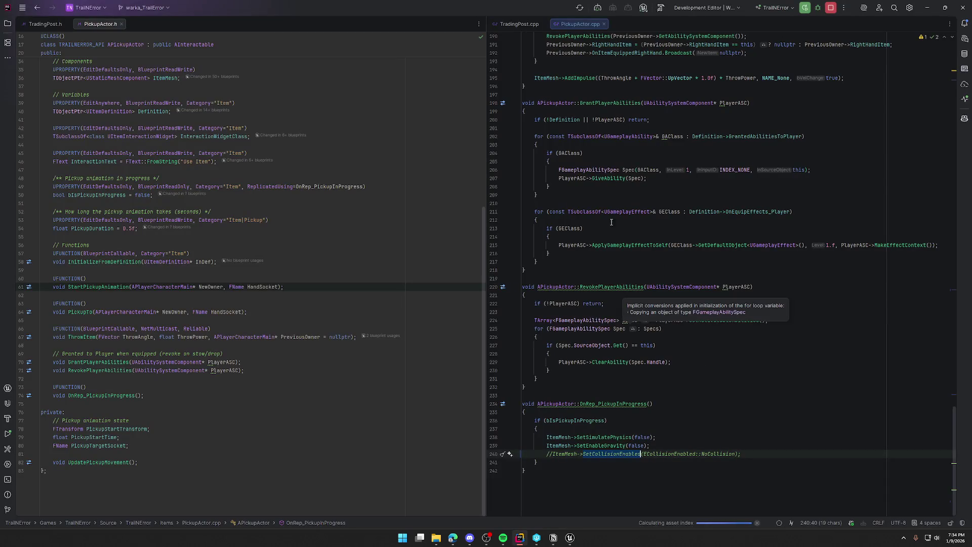
Review OnTownRadiusBeginOverlap in TradingPost.cpp in Rider, then return to Unreal Editor.
{"action": "left_click", "coordinate": [512, 26]}
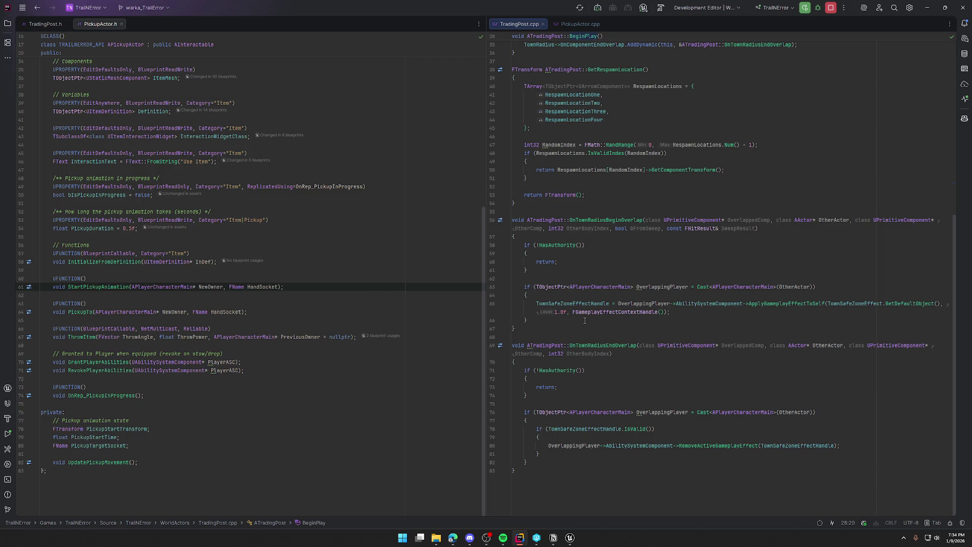
{"action": "left_click", "coordinate": [609, 221]}
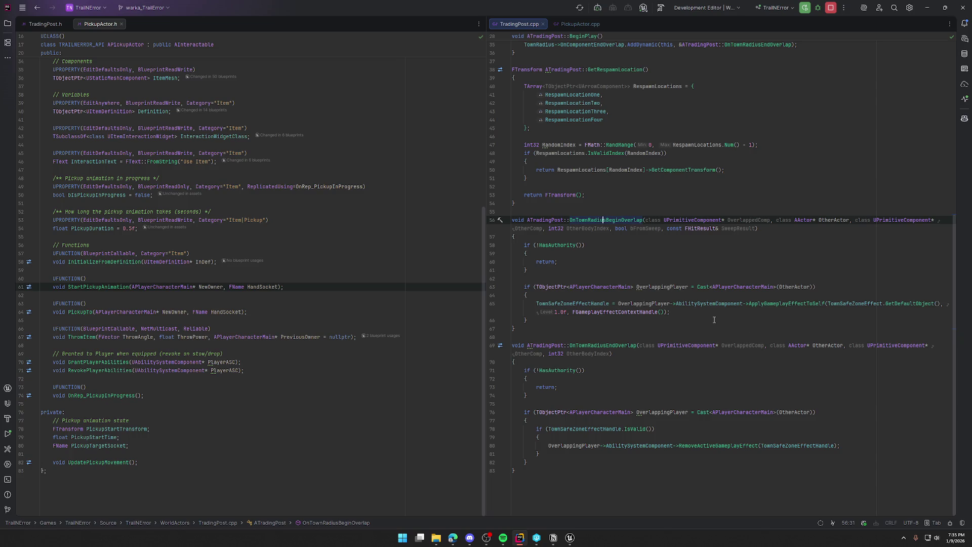
{"action": "left_click", "coordinate": [570, 537]}
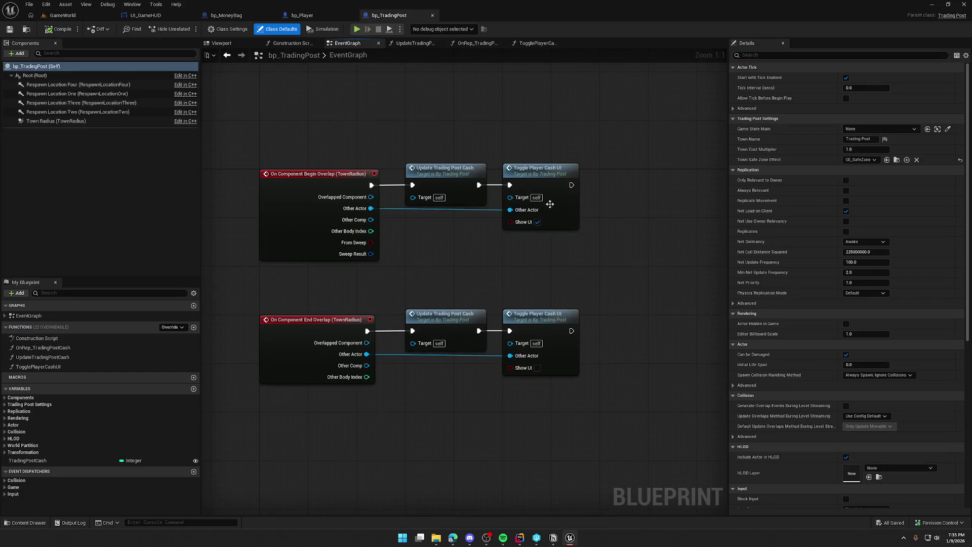
Select the begin-overlap node chain, then return to GameWorld with the money bag deselected.
{"action": "mouse_move", "coordinate": [588, 400]}
{"action": "left_mouse_down"}
{"action": "mouse_move", "coordinate": [206, 113]}
{"action": "mouse_move", "coordinate": [623, 318]}
{"action": "left_mouse_up"}
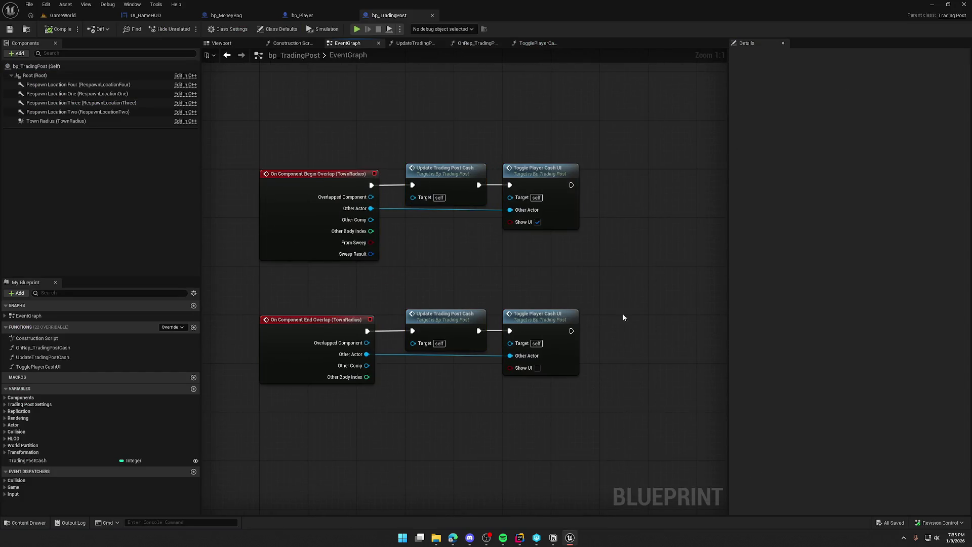
{"action": "mouse_move", "coordinate": [642, 284]}
{"action": "left_mouse_down"}
{"action": "mouse_move", "coordinate": [268, 125]}
{"action": "mouse_move", "coordinate": [613, 275]}
{"action": "mouse_move", "coordinate": [294, 161]}
{"action": "mouse_move", "coordinate": [302, 136]}
{"action": "mouse_move", "coordinate": [603, 273]}
{"action": "left_mouse_up"}
{"action": "left_click", "coordinate": [603, 272]}
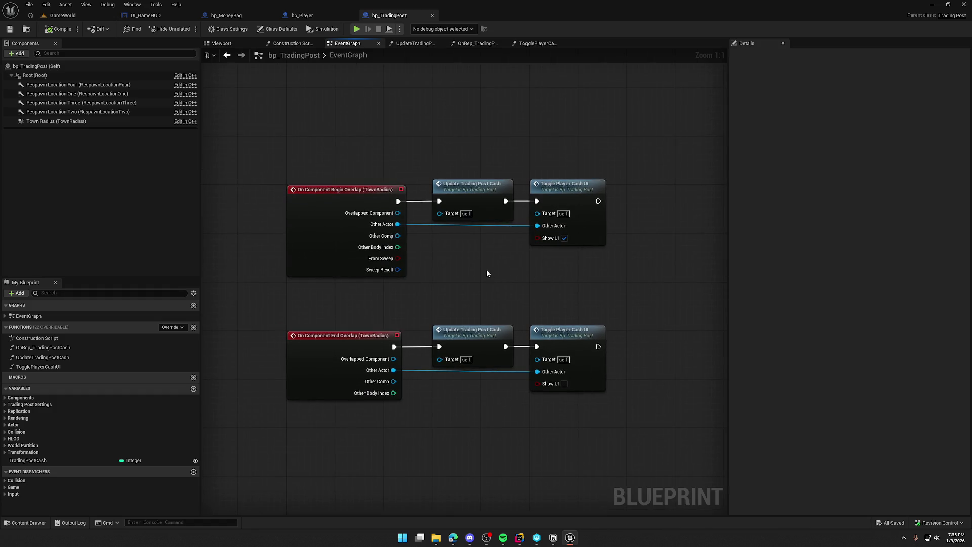
{"action": "left_click", "coordinate": [63, 16]}
{"action": "scroll", "coordinate": [662, 266], "scroll_direction": "up", "scroll_amount": 3}
{"action": "scroll", "coordinate": [663, 266], "scroll_direction": "down", "scroll_amount": 5}
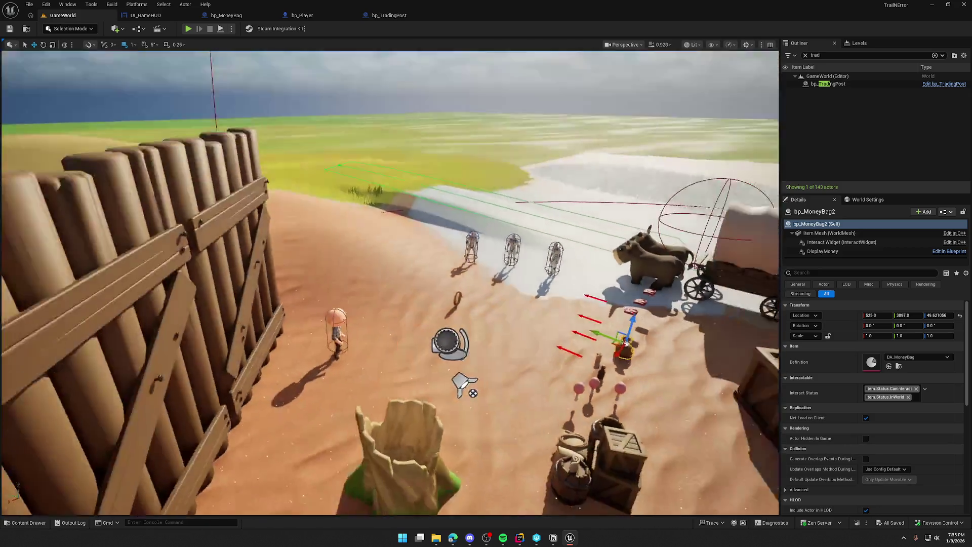
{"action": "scroll", "coordinate": [389, 231], "scroll_direction": "up", "scroll_amount": 3}
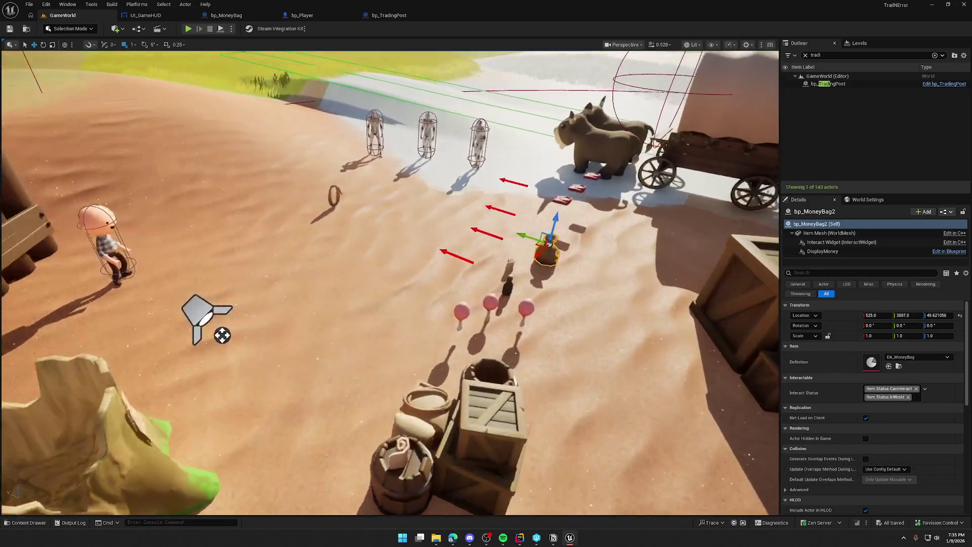
{"action": "key", "text": "Escape"}
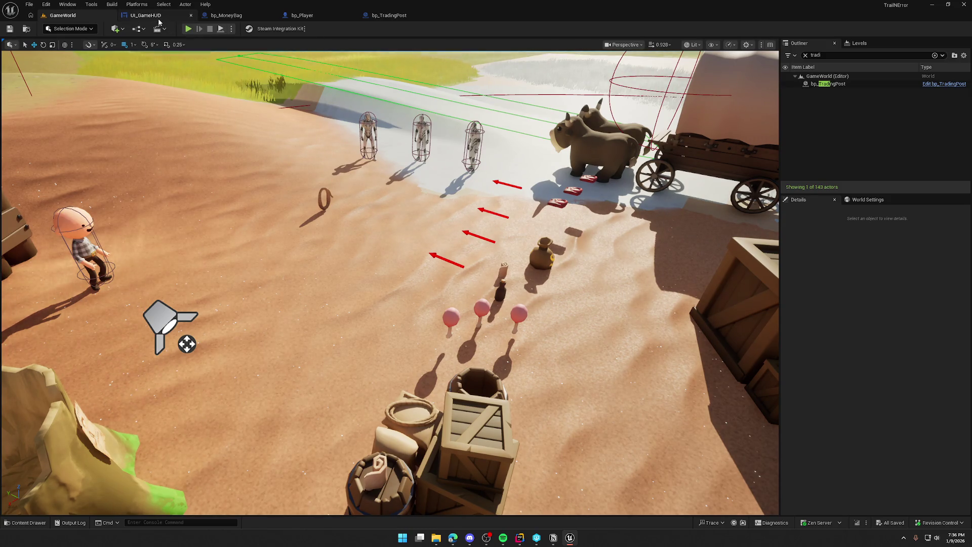
Reset CashSizeBox's Render Transform Translation to 0 in the UI_GameHUD designer.
{"action": "left_click", "coordinate": [145, 15]}
{"action": "key", "text": "ctrl+shift+d"}
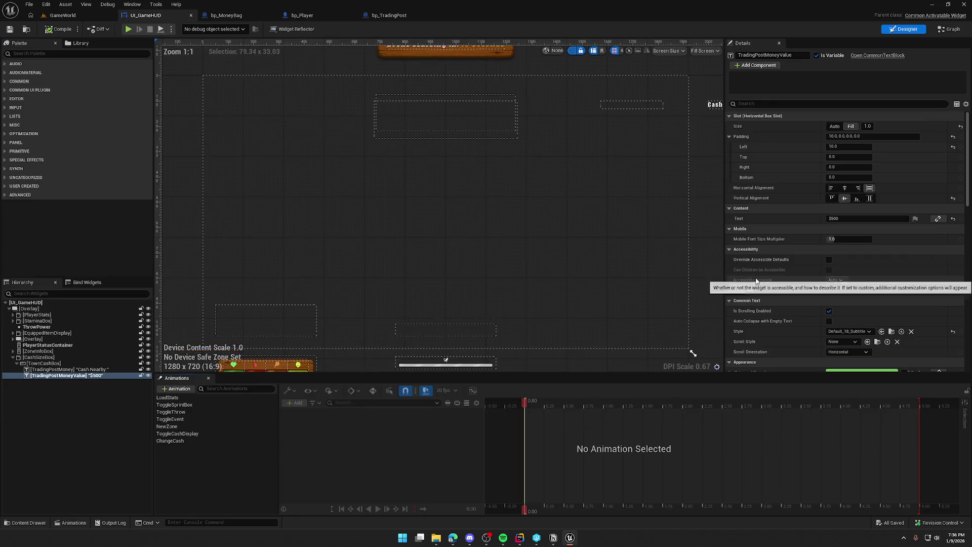
{"action": "scroll", "coordinate": [578, 268], "scroll_direction": "up", "scroll_amount": 3}
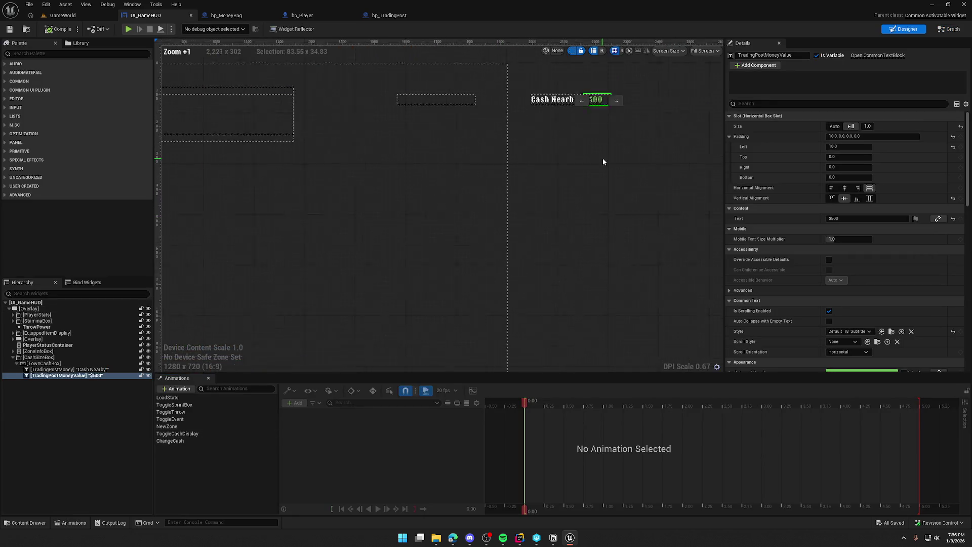
{"action": "left_click", "coordinate": [564, 183]}
{"action": "left_click", "coordinate": [39, 359]}
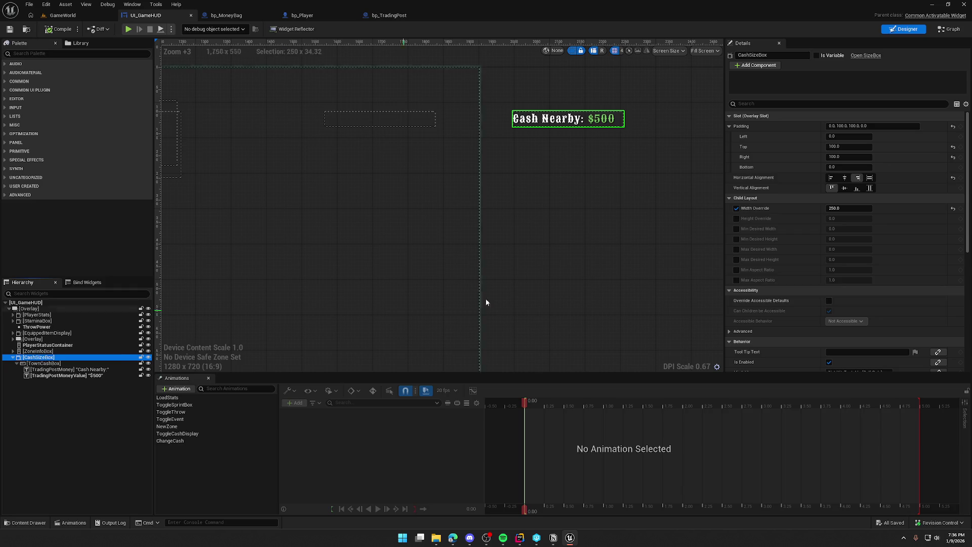
{"action": "scroll", "coordinate": [861, 284], "scroll_direction": "down", "scroll_amount": 5}
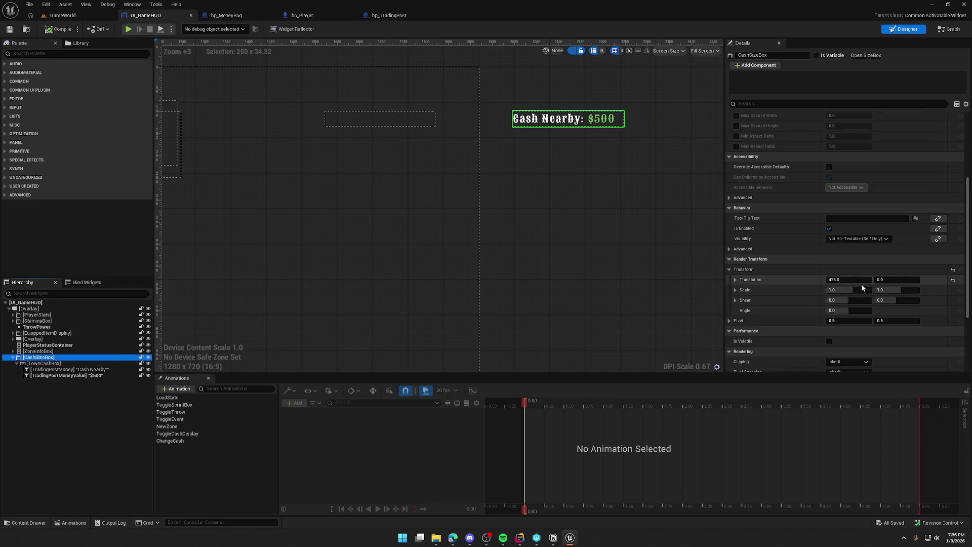
{"action": "left_click", "coordinate": [953, 280]}
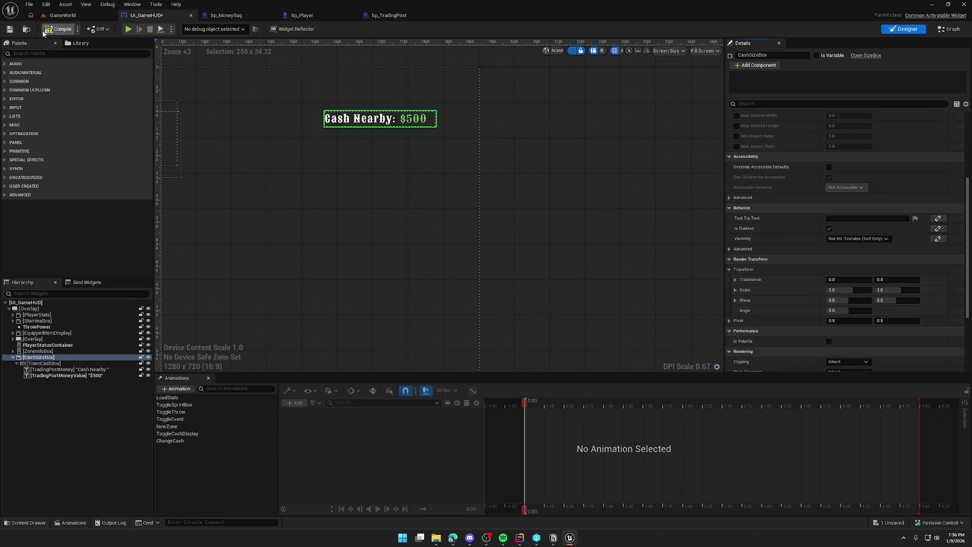
{"action": "left_click", "coordinate": [62, 15]}
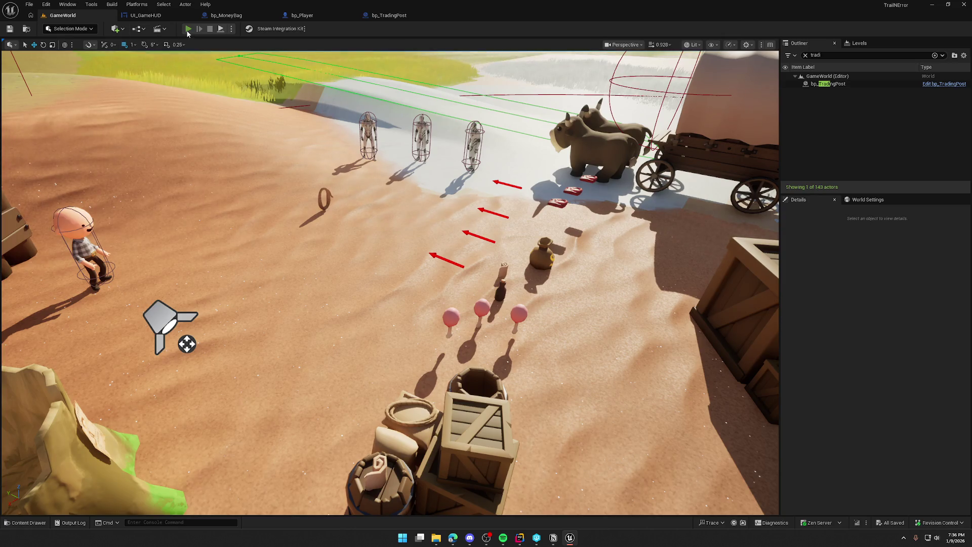
Walk to the money bag beside the wagon and pick it up.
{"action": "key", "text": "w"}
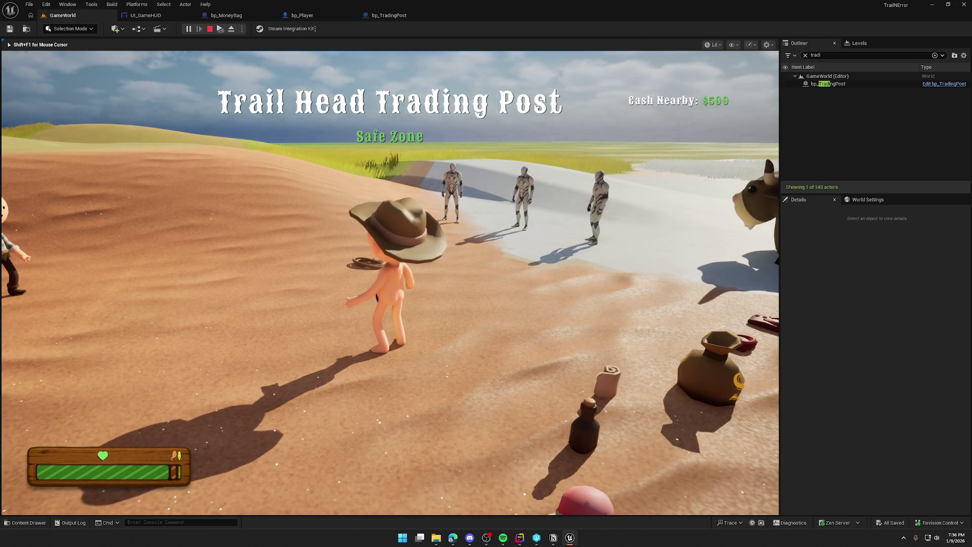
{"action": "key", "text": "w"}
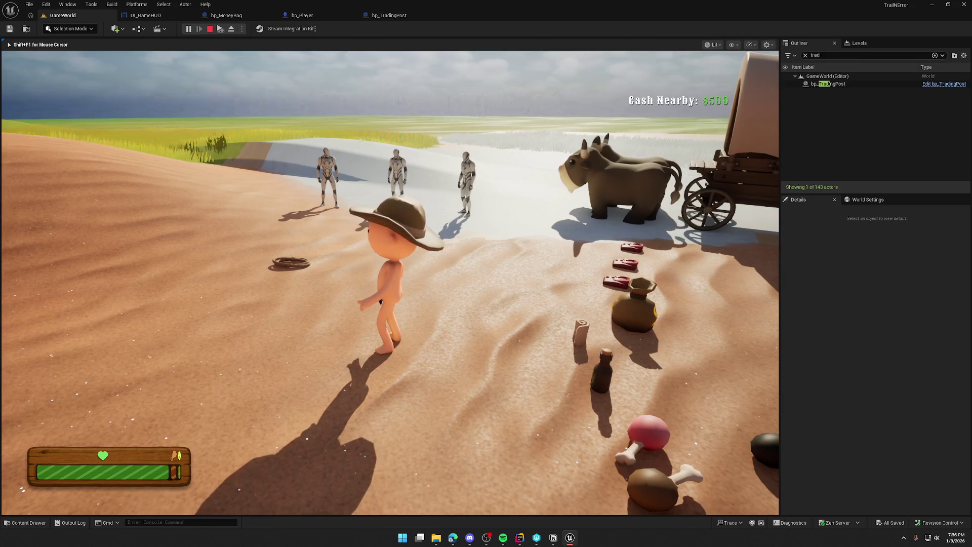
{"action": "key", "text": "w"}
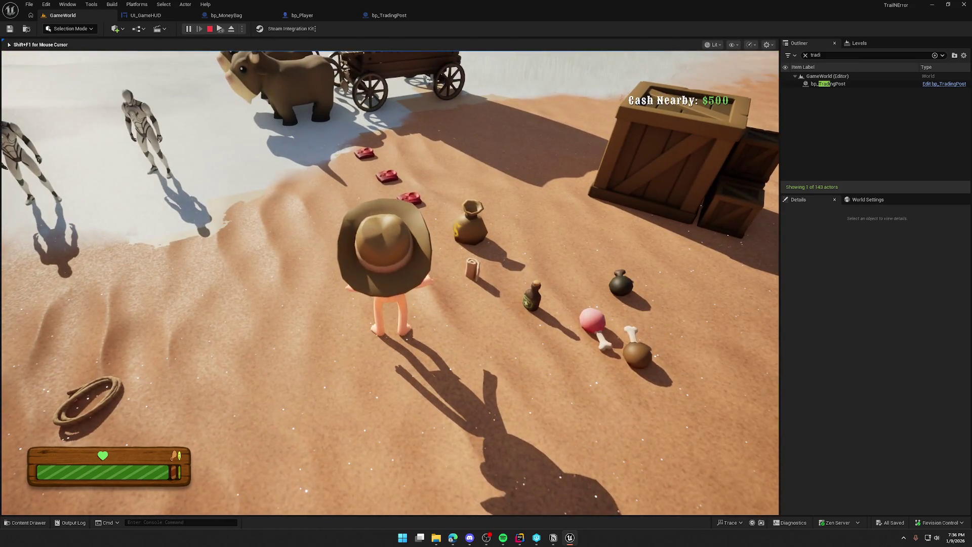
{"action": "key", "text": "w"}
{"action": "key", "text": "e"}
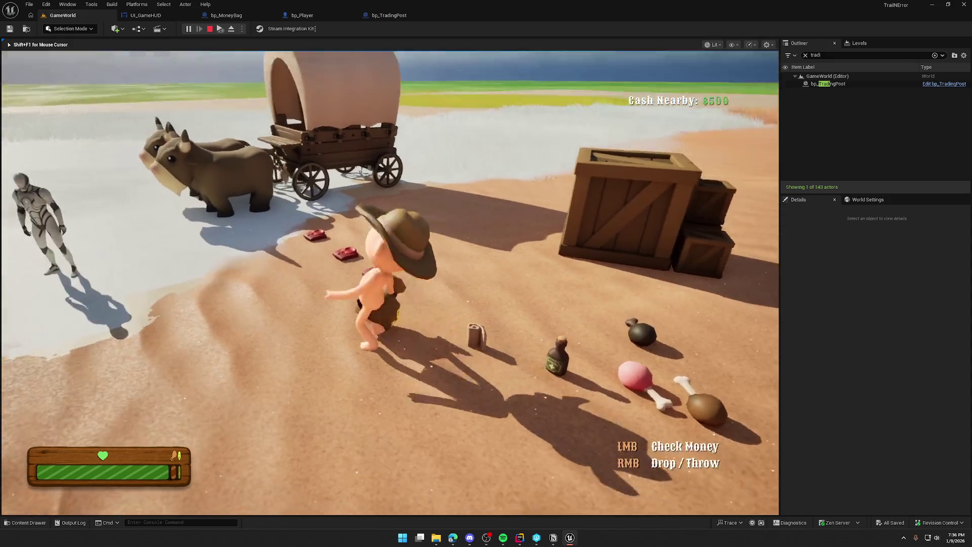
{"action": "key", "text": "w"}
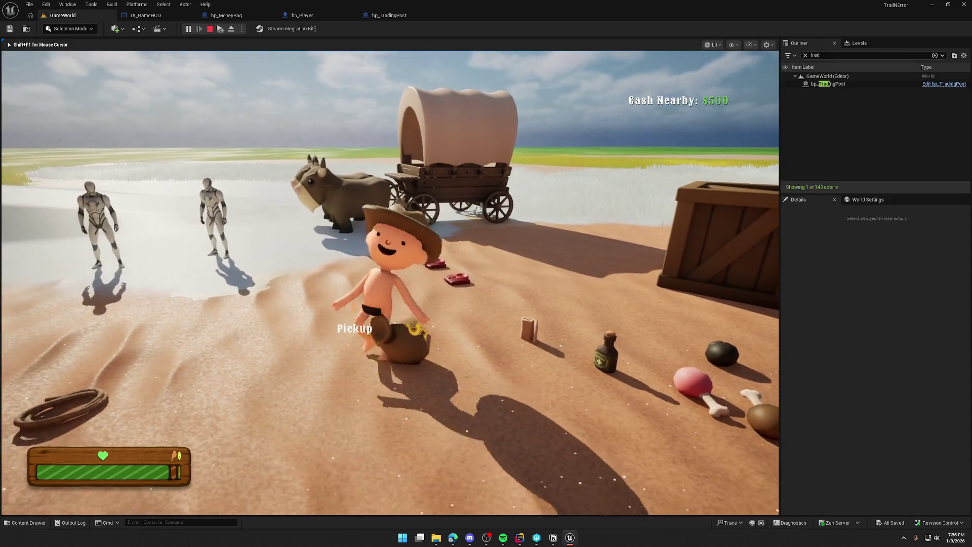
{"action": "key", "text": "w"}
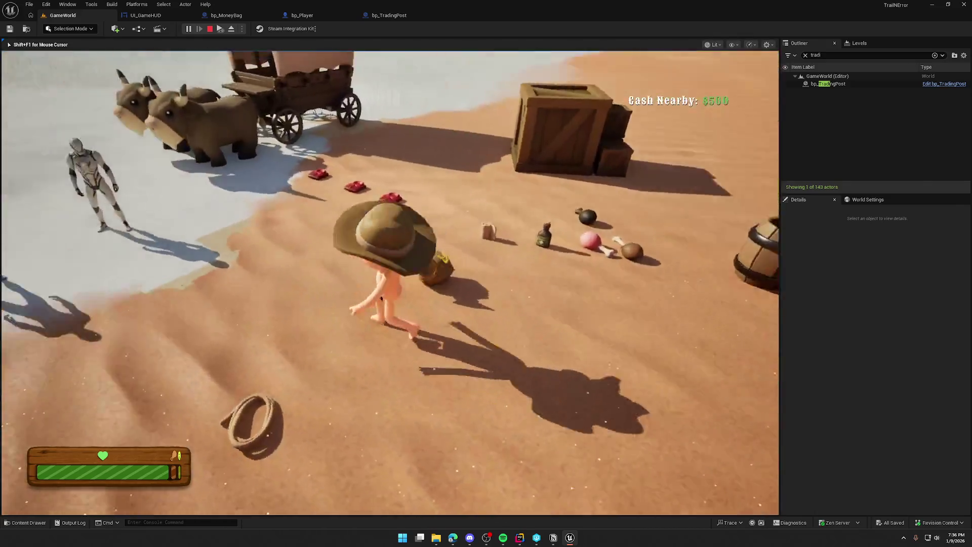
Drop the money bag, run back to the trading post, and stop the play test.
{"action": "right_click", "coordinate": [390, 283]}
{"action": "key", "text": "shift"}
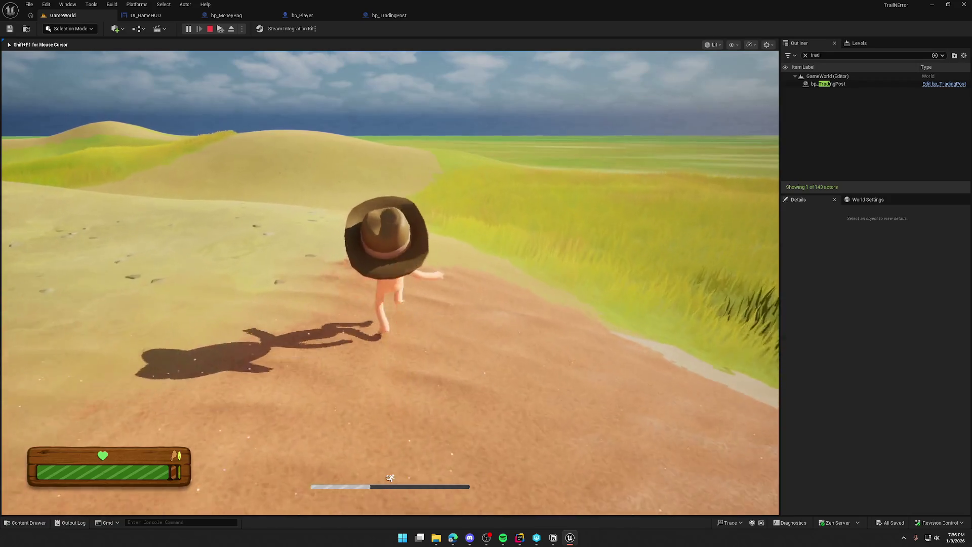
{"action": "key", "text": "w"}
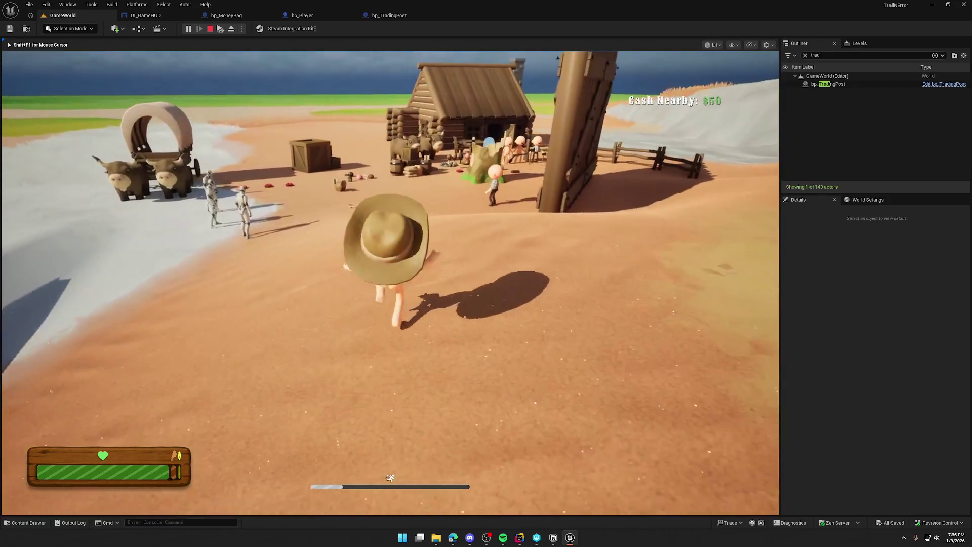
{"action": "key", "text": "w"}
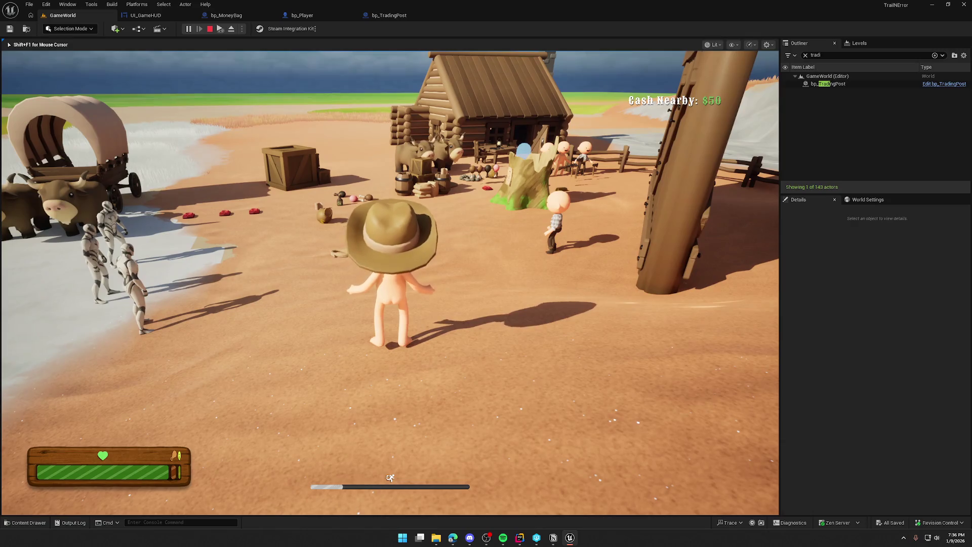
{"action": "key", "text": "w"}
{"action": "key", "text": "w"}
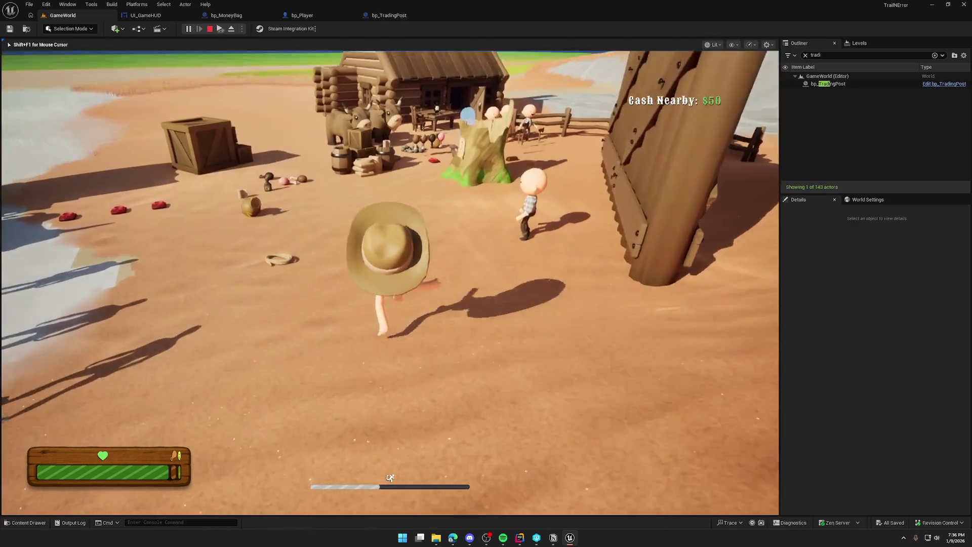
{"action": "key", "text": "s"}
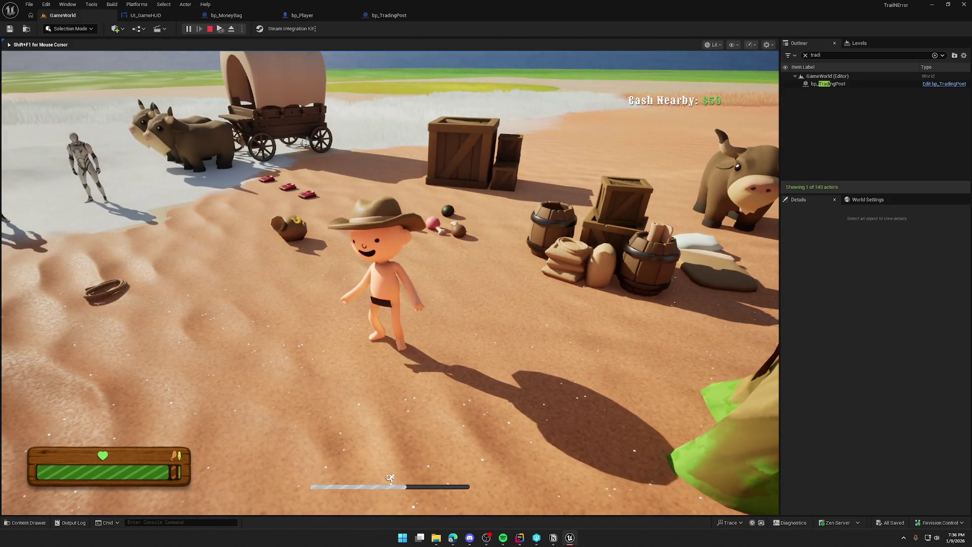
{"action": "key", "text": "Escape"}
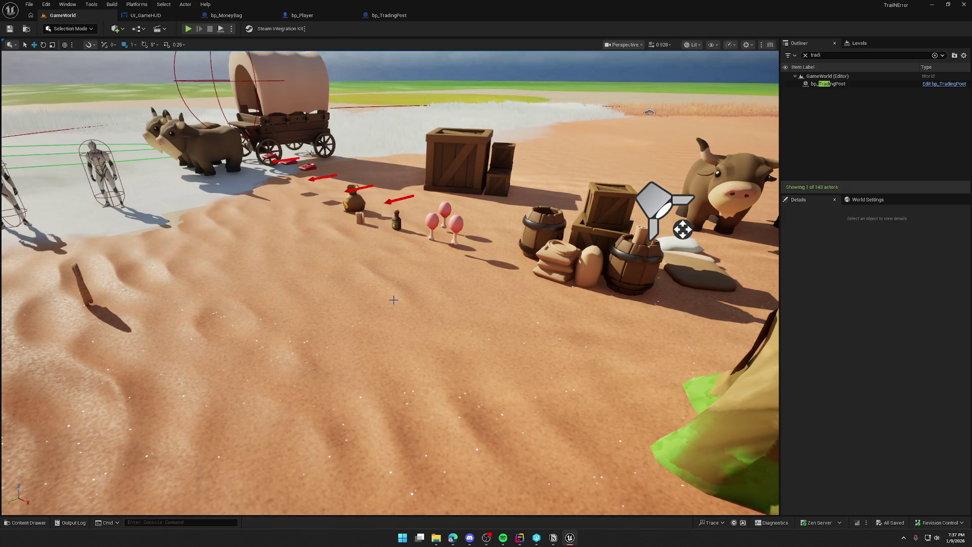
Clear the Outliner filter, run a quick play test, then view PickupActor.cpp in Rider.
{"action": "left_click", "coordinate": [806, 57]}
{"action": "scroll", "coordinate": [436, 262], "scroll_direction": "up", "scroll_amount": 3}
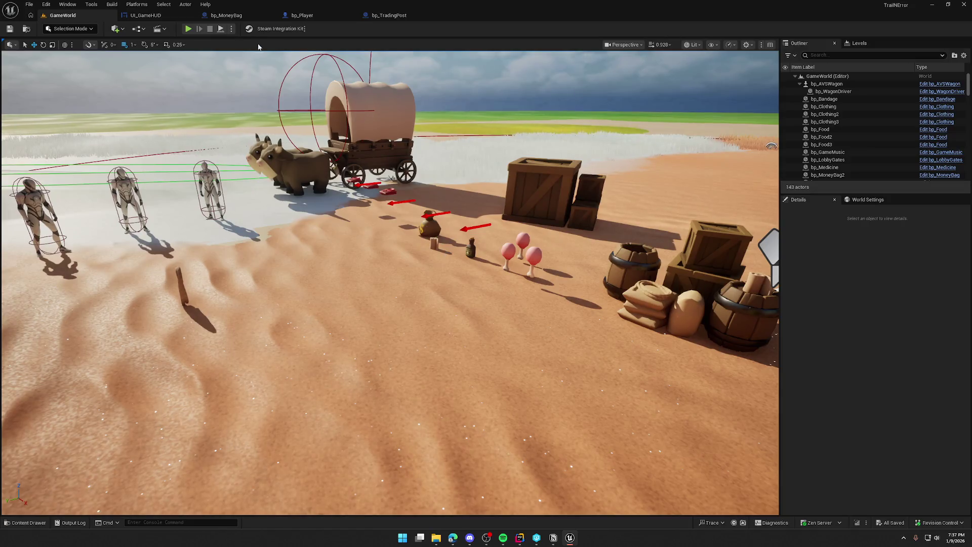
{"action": "left_click", "coordinate": [188, 30]}
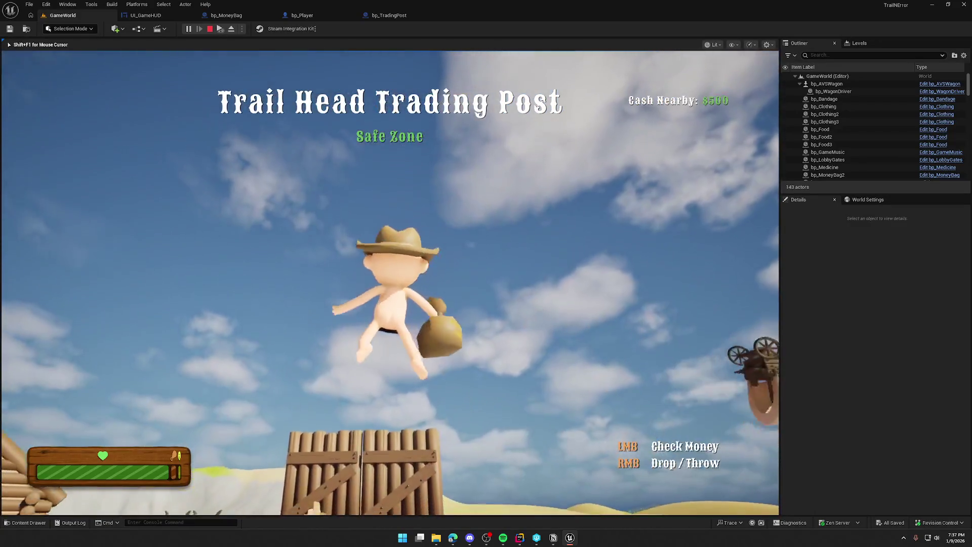
{"action": "key", "text": "Escape"}
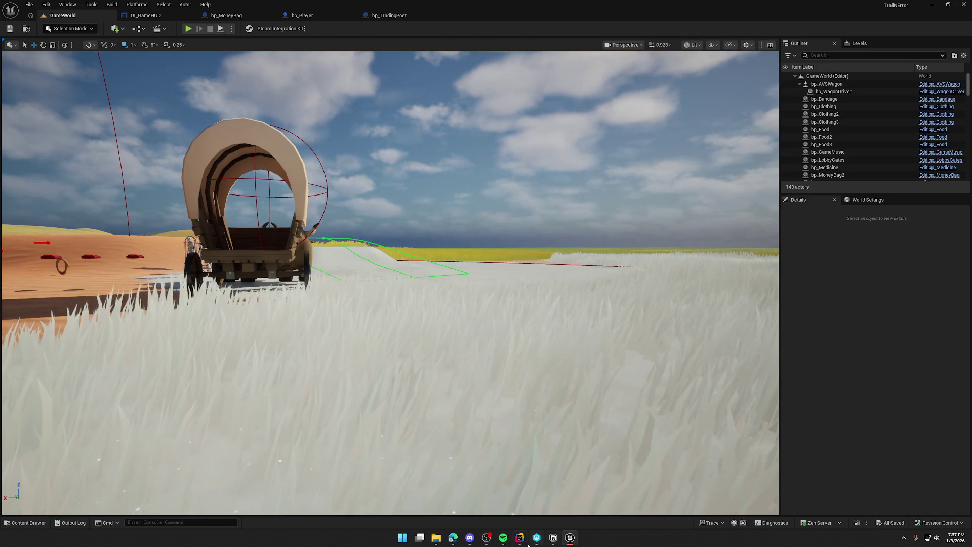
{"action": "key", "text": "alt+Tab"}
{"action": "left_click", "coordinate": [571, 24]}
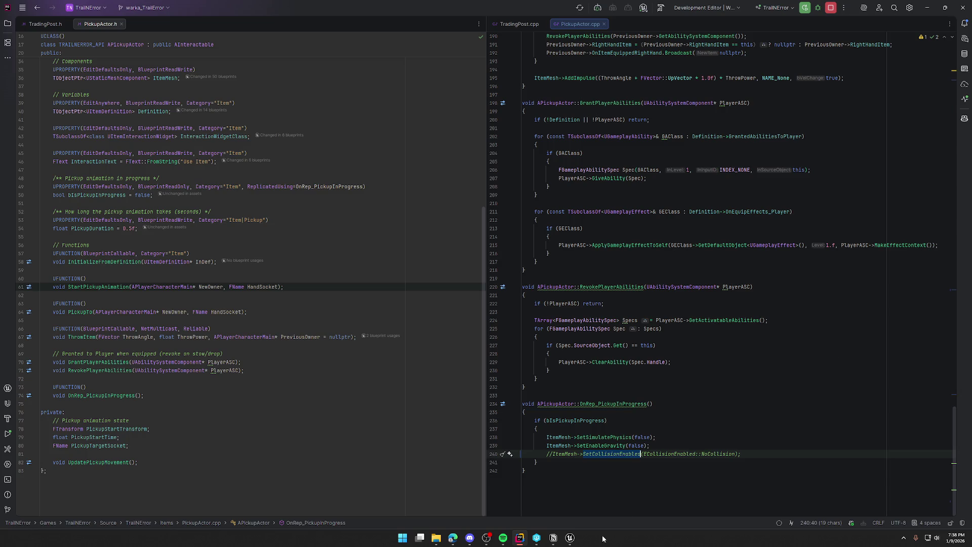
Open bp_TradingPost's class defaults, filter properties by 'lap', and compile.
{"action": "left_click", "coordinate": [570, 538]}
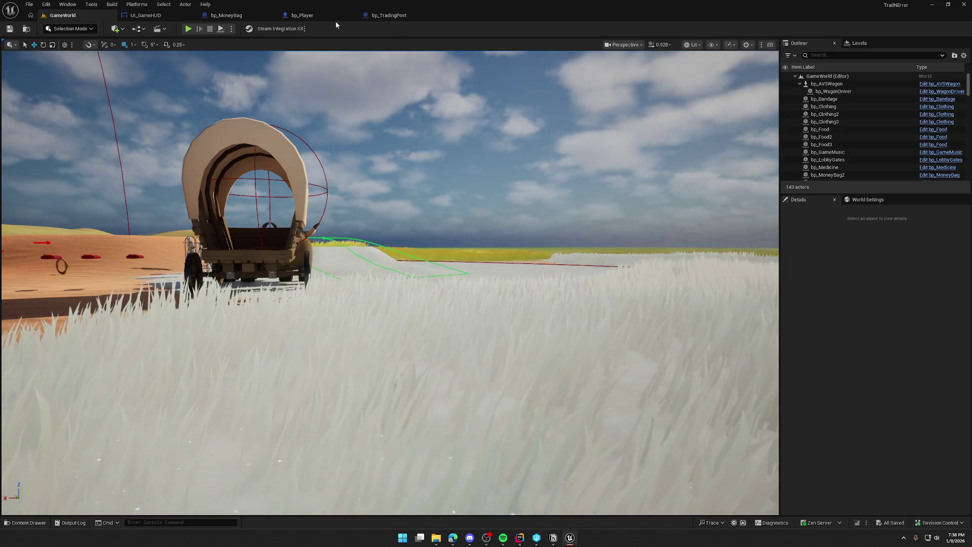
{"action": "left_click", "coordinate": [389, 15]}
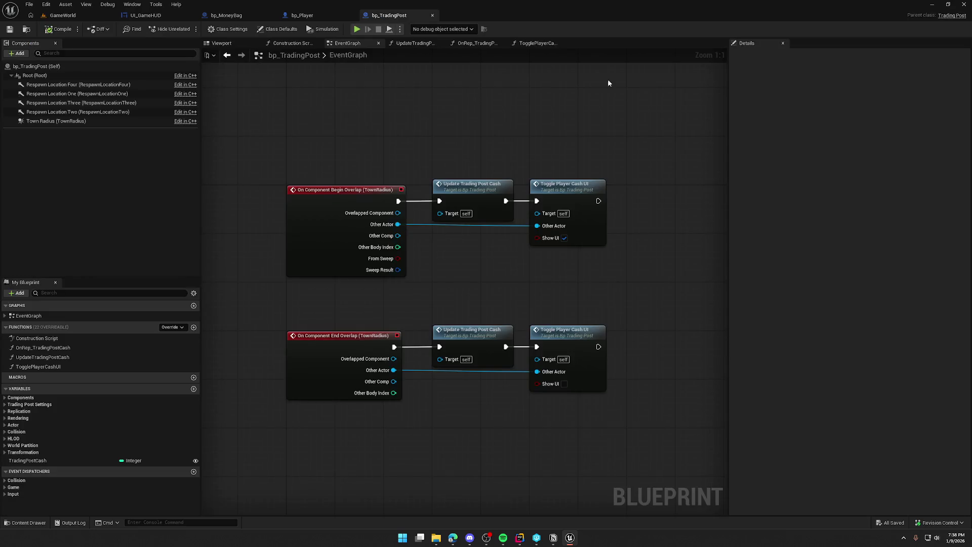
{"action": "left_click", "coordinate": [280, 30]}
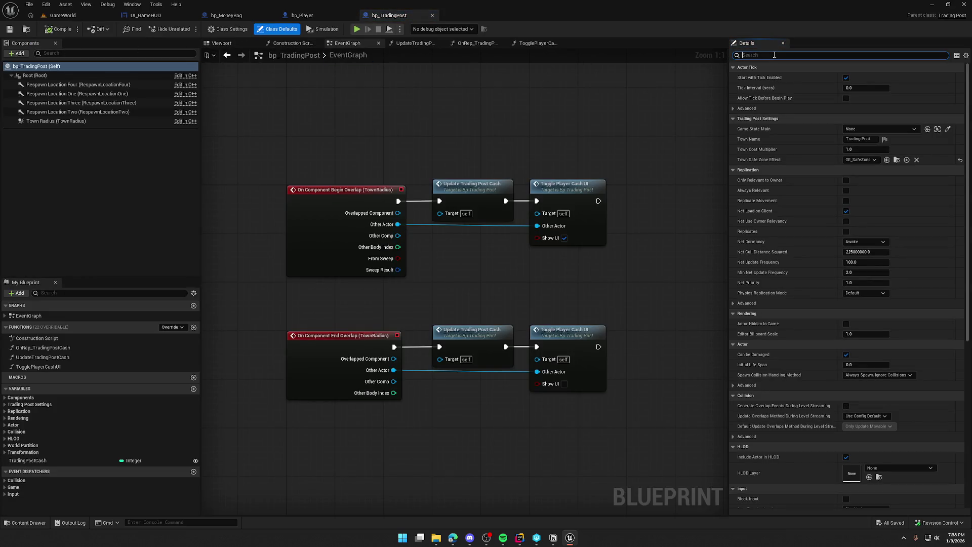
{"action": "type", "text": "overlap"}
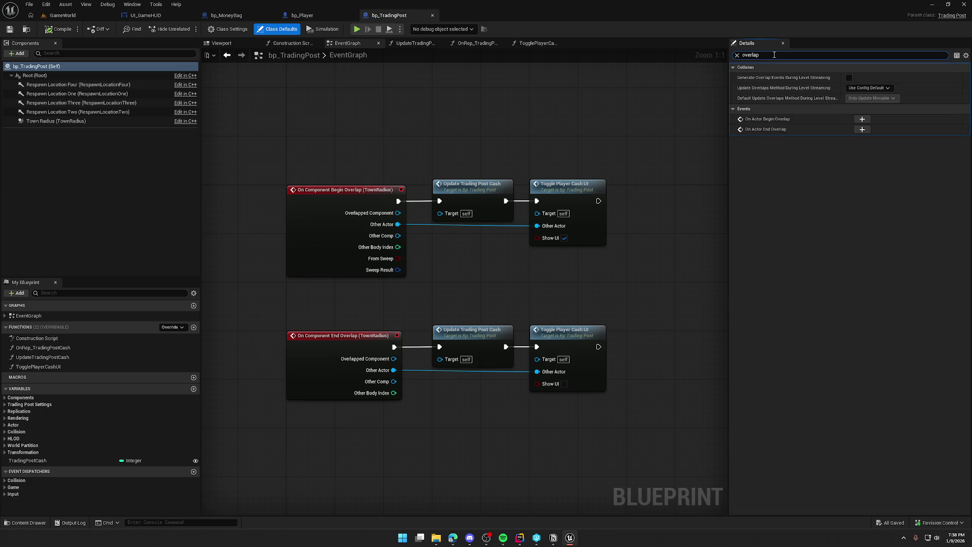
{"action": "left_click", "coordinate": [63, 22]}
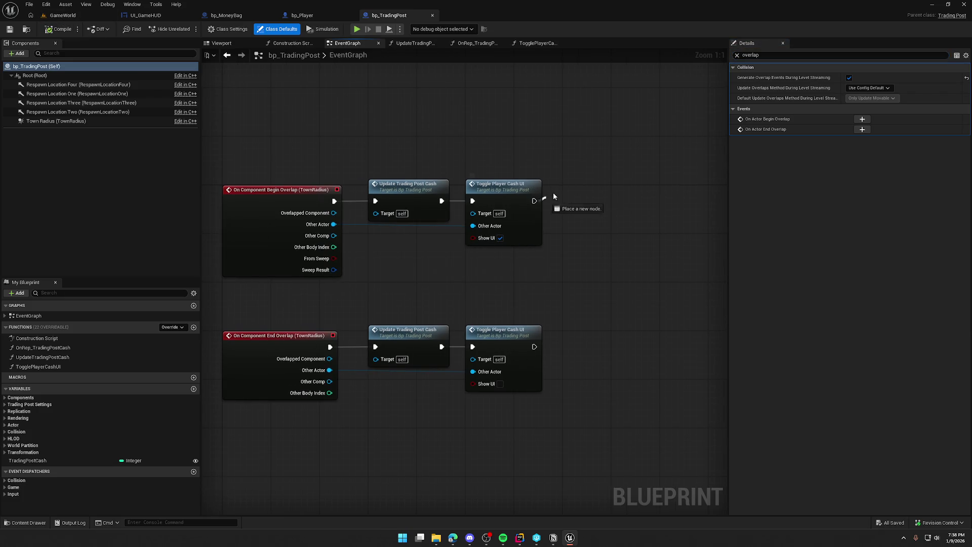
Add a Print String node after Toggle Player Cash UI and walk around the running game.
{"action": "left_click_drag", "start_coordinate": [554, 197], "coordinate": [575, 158]}
{"action": "type", "text": "print"}
{"action": "key", "text": "Return"}
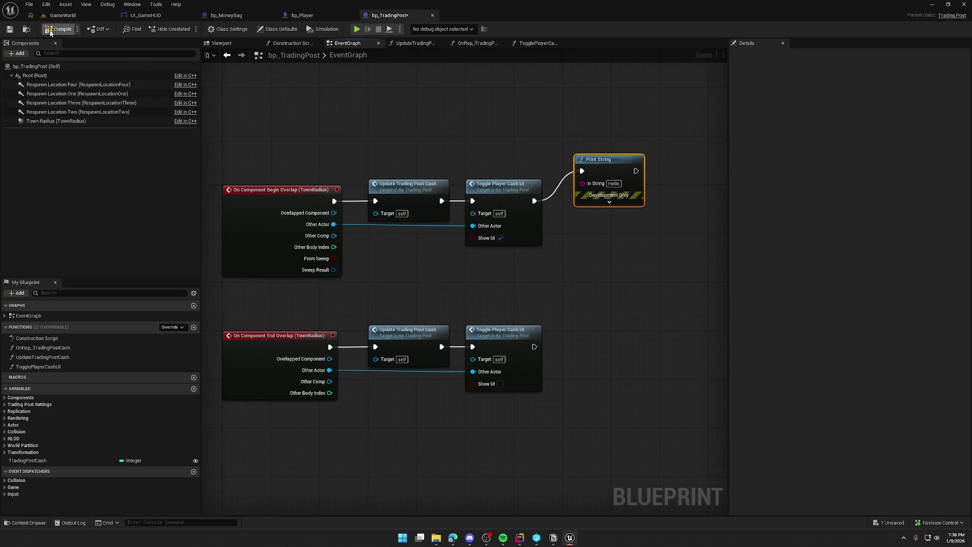
{"action": "left_click", "coordinate": [67, 17]}
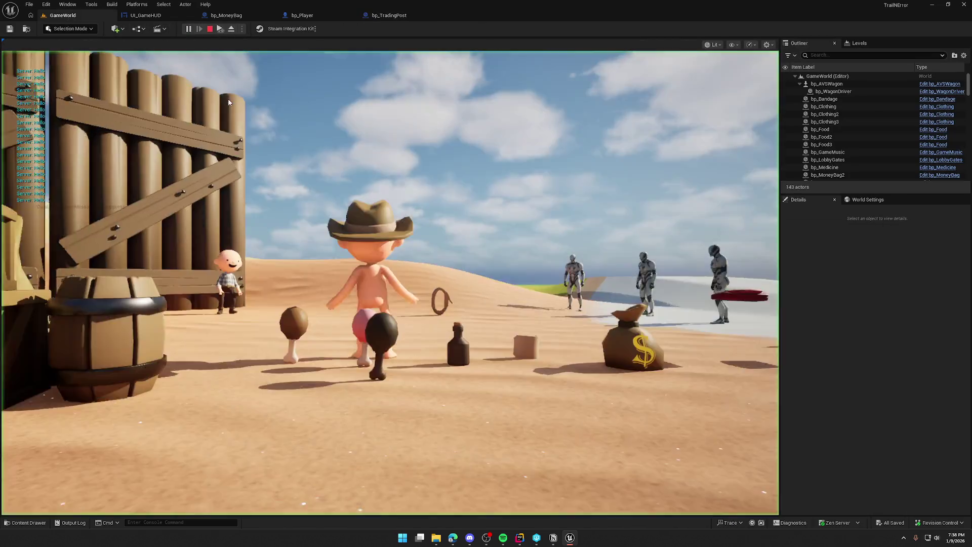
{"action": "key", "text": "w"}
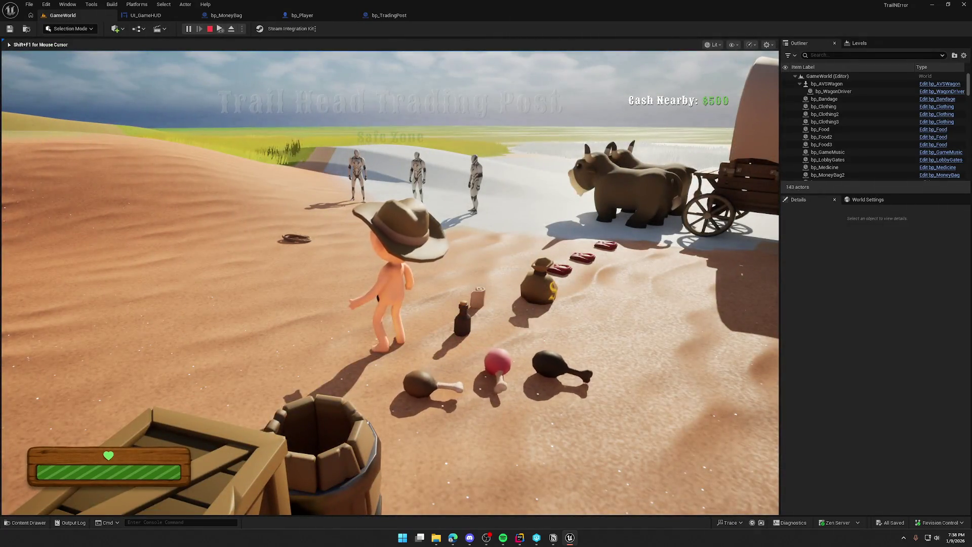
{"action": "key", "text": "w"}
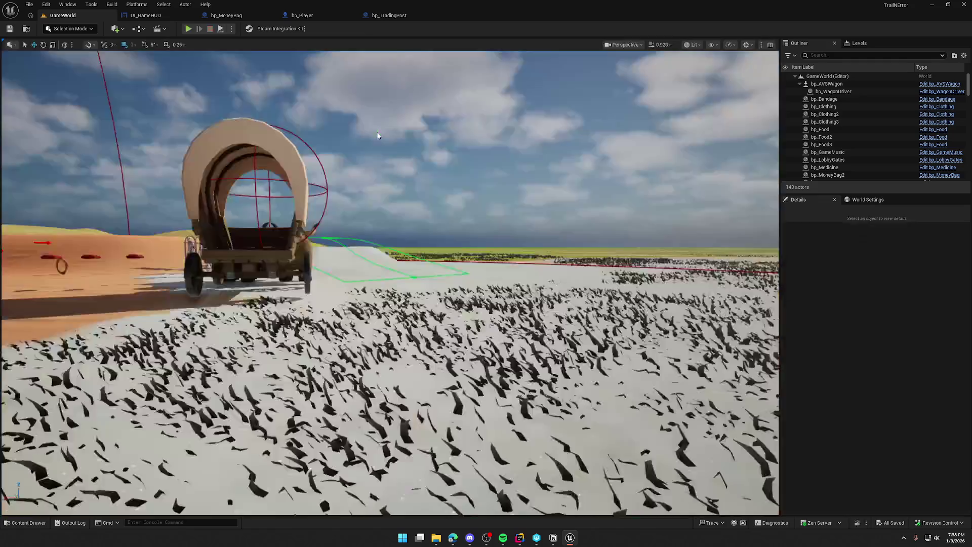
{"action": "key", "text": "shift+F1"}
Feed Other Actor's display name into Print String, save, and run a play test.
{"action": "left_click", "coordinate": [403, 18]}
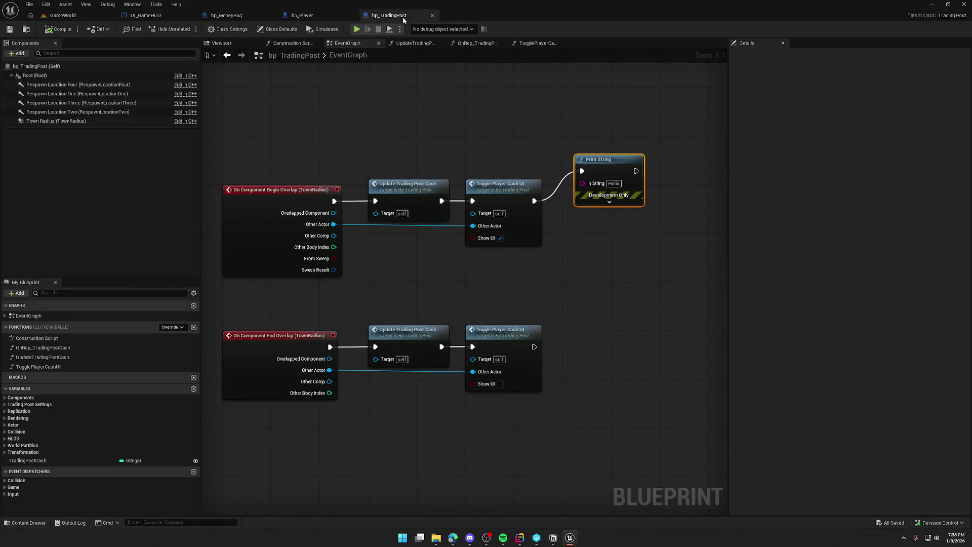
{"action": "left_click_drag", "start_coordinate": [556, 216], "coordinate": [334, 225]}
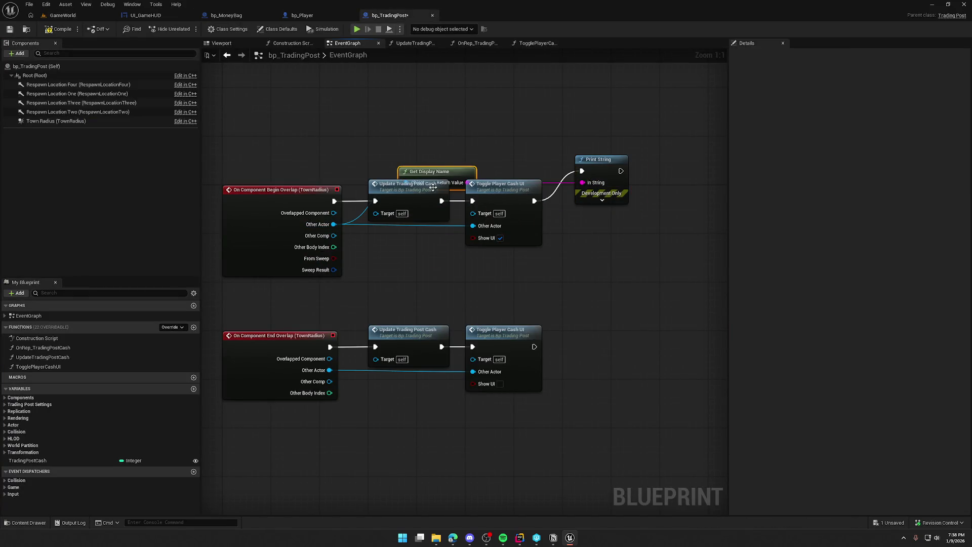
{"action": "key", "text": "ctrl+s"}
{"action": "left_click", "coordinate": [59, 18]}
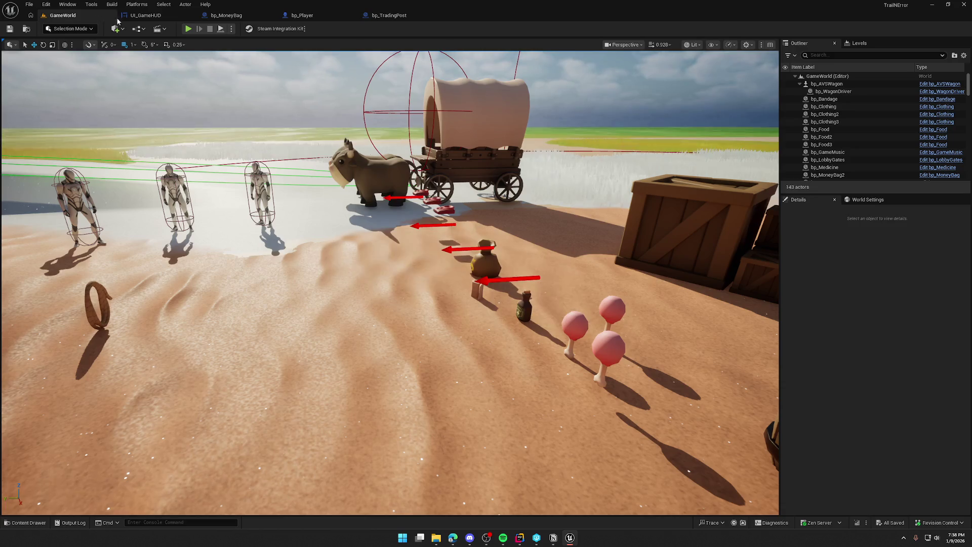
{"action": "left_click", "coordinate": [188, 29]}
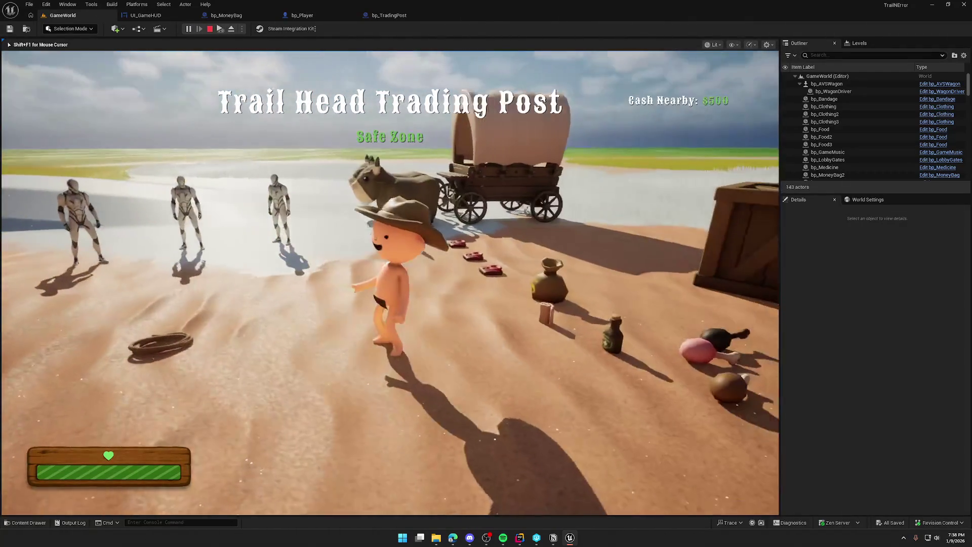
{"action": "key", "text": "Escape"}
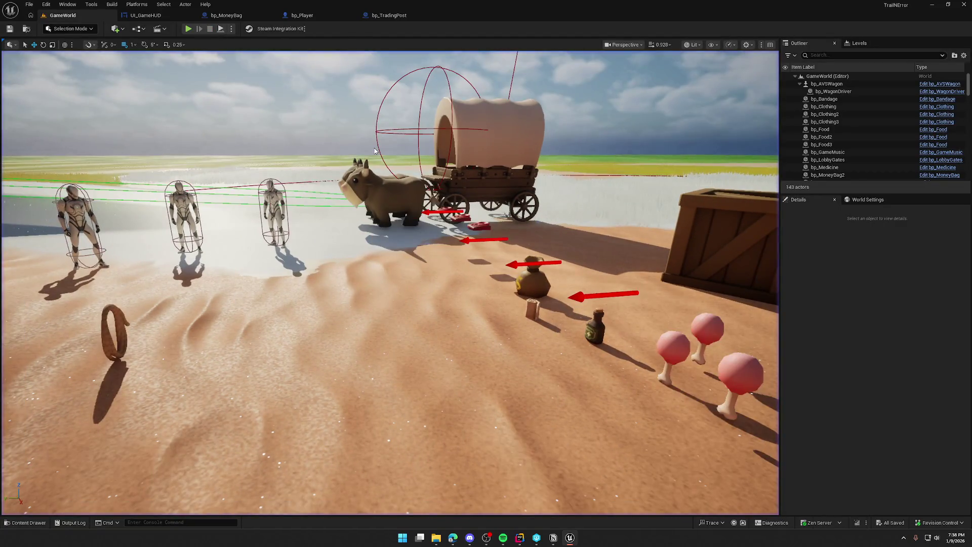
Rearrange the Print String and Get Display Name nodes and set Duration to 20.
{"action": "left_click", "coordinate": [302, 15]}
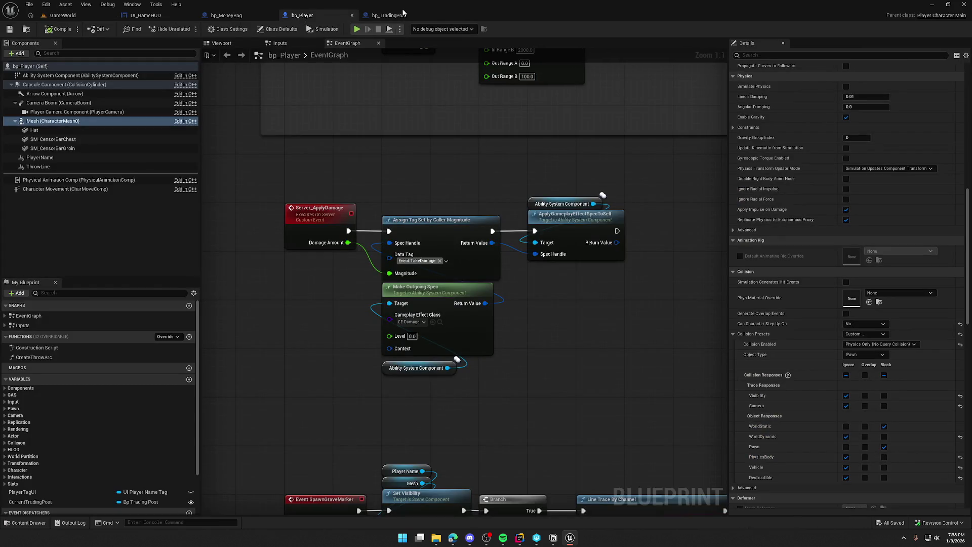
{"action": "left_click", "coordinate": [390, 15]}
{"action": "left_click_drag", "start_coordinate": [576, 175], "coordinate": [659, 194]}
{"action": "left_click_drag", "start_coordinate": [409, 141], "coordinate": [537, 142]}
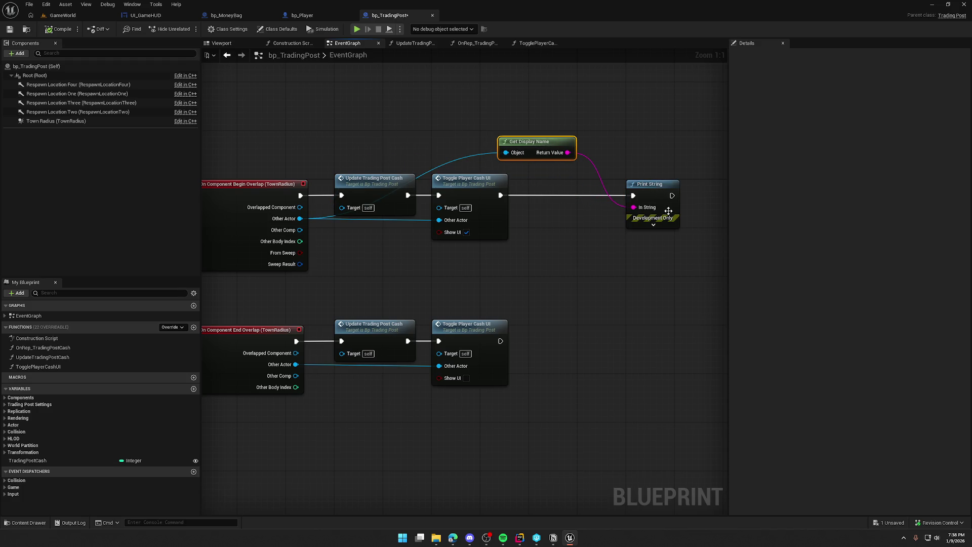
{"action": "left_click", "coordinate": [651, 226]}
{"action": "left_click", "coordinate": [662, 259]}
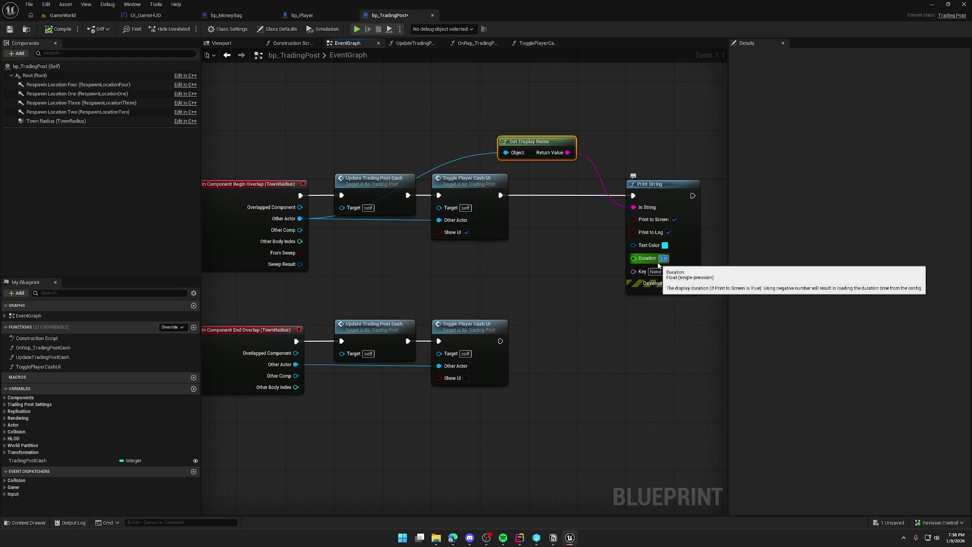
Compile bp_TradingPost and start another play test of GameWorld.
{"action": "left_click", "coordinate": [63, 16]}
{"action": "left_click", "coordinate": [189, 29]}
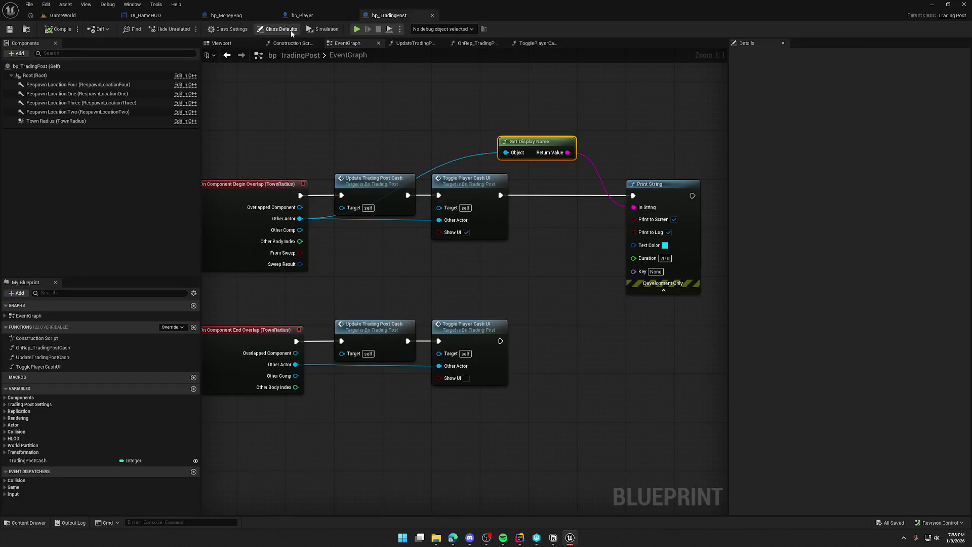
{"action": "left_click", "coordinate": [280, 29]}
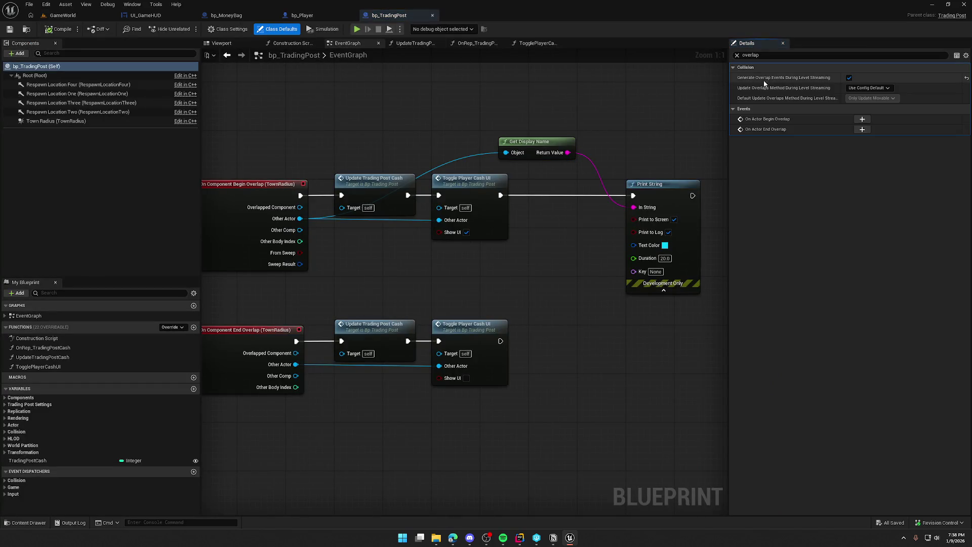
{"action": "left_click", "coordinate": [51, 29]}
{"action": "left_click", "coordinate": [91, 16]}
{"action": "left_click", "coordinate": [188, 28]}
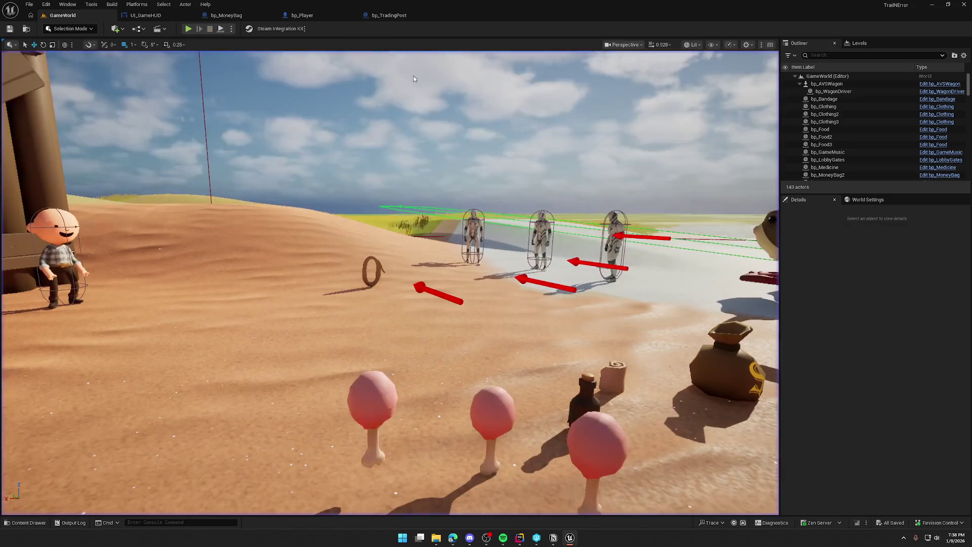
Enable overlap events during level streaming, save, and walk toward the wagon in game.
{"action": "key", "text": "shift+F1"}
{"action": "left_click", "coordinate": [381, 16]}
{"action": "left_click", "coordinate": [849, 77]}
{"action": "key", "text": "ctrl+s"}
{"action": "left_click", "coordinate": [63, 15]}
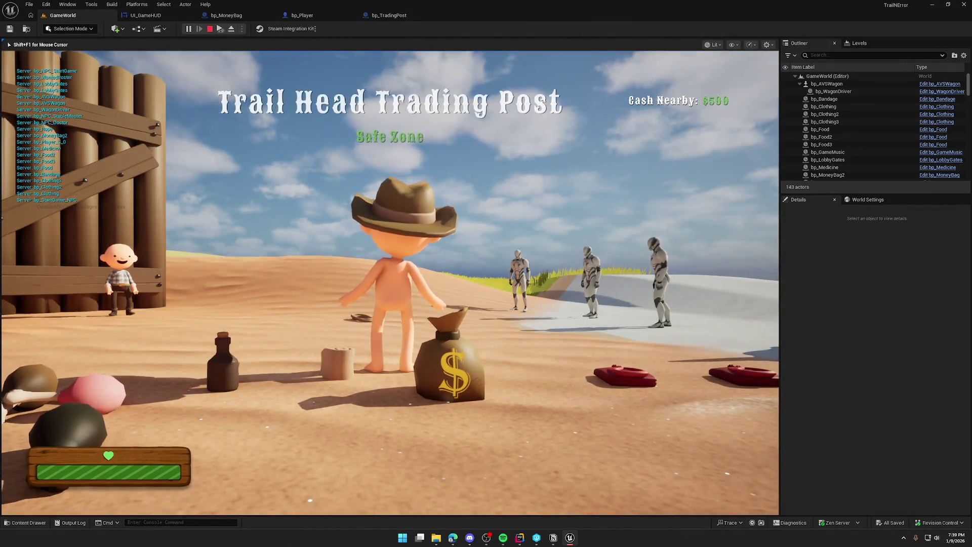
{"action": "key", "text": "w"}
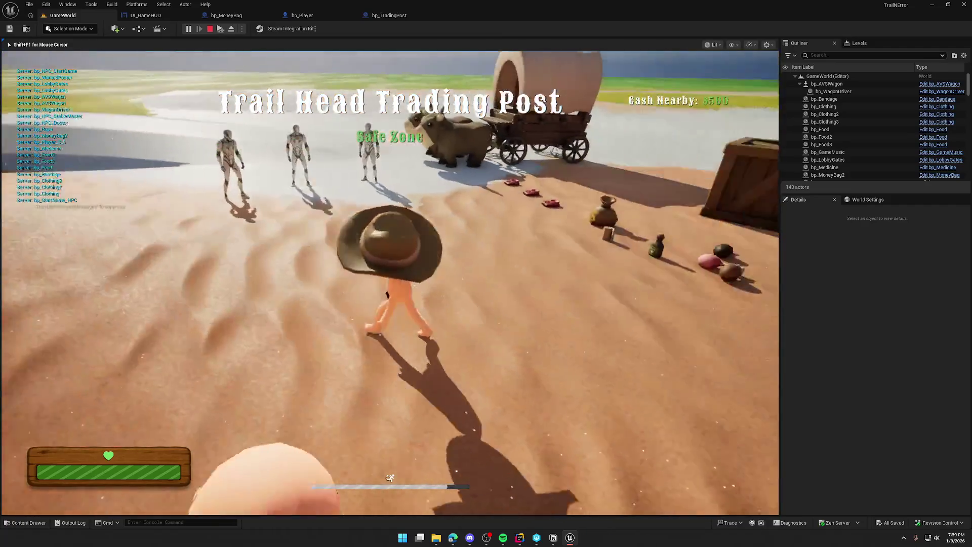
{"action": "key", "text": "w"}
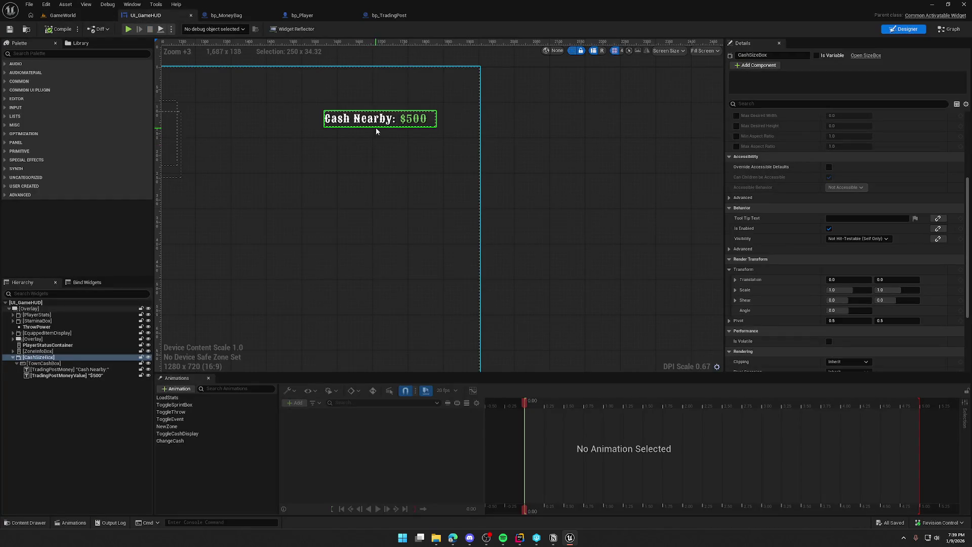
Undo the overlap-events edit and inspect the ToggleCashDisplay animation's tracks.
{"action": "key", "text": "ctrl+z"}
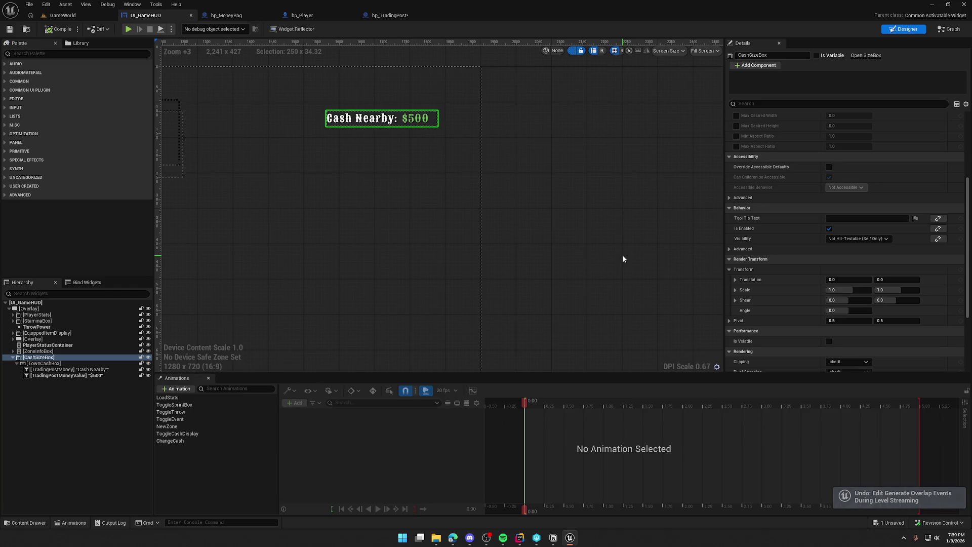
{"action": "left_click", "coordinate": [172, 442]}
{"action": "left_click", "coordinate": [181, 434]}
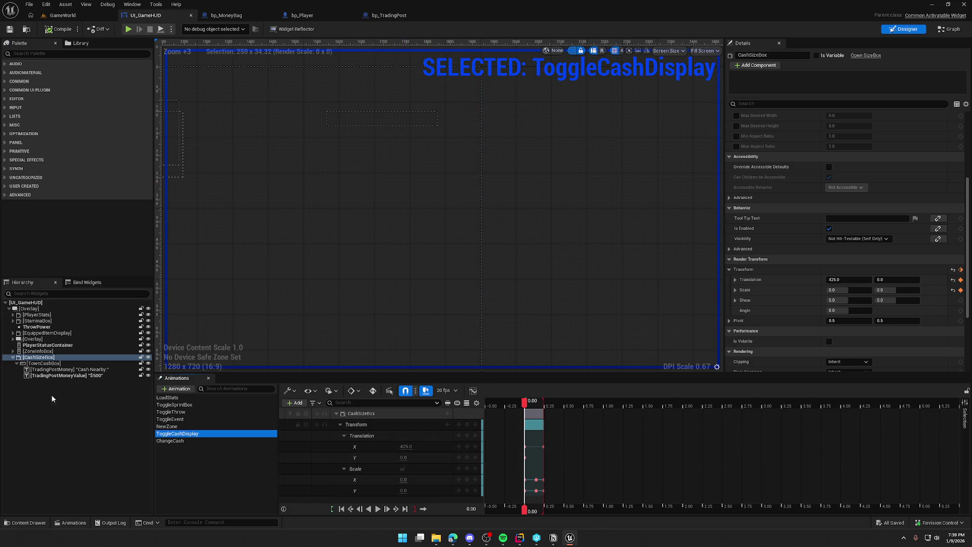
{"action": "left_click", "coordinate": [37, 388]}
Set CashSizeBox's Render Transform Translation X to 425.
{"action": "left_click", "coordinate": [213, 456]}
{"action": "left_click", "coordinate": [38, 357]}
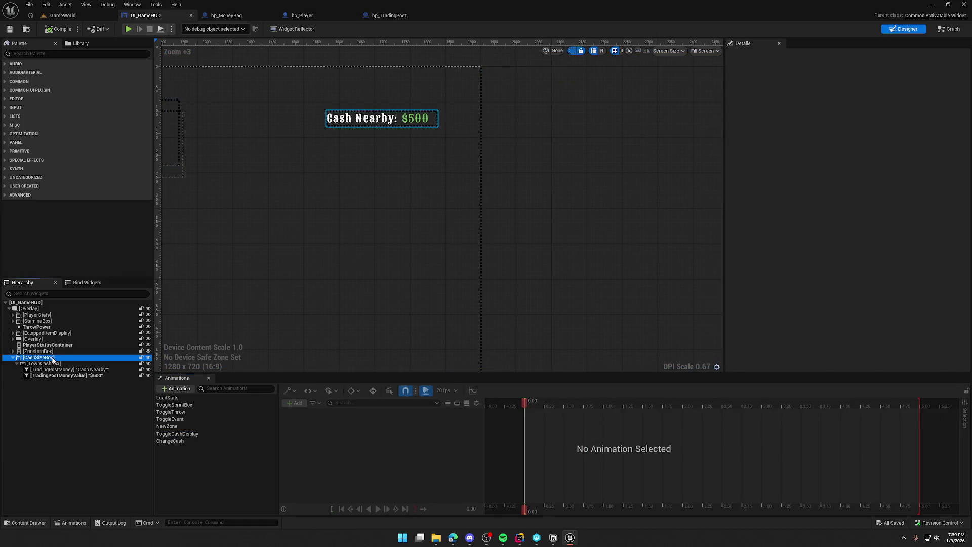
{"action": "scroll", "coordinate": [815, 316], "scroll_direction": "down", "scroll_amount": 5}
{"action": "left_click_drag", "start_coordinate": [849, 291], "coordinate": [878, 292]}
{"action": "type", "text": "425"}
{"action": "key", "text": "Return"}
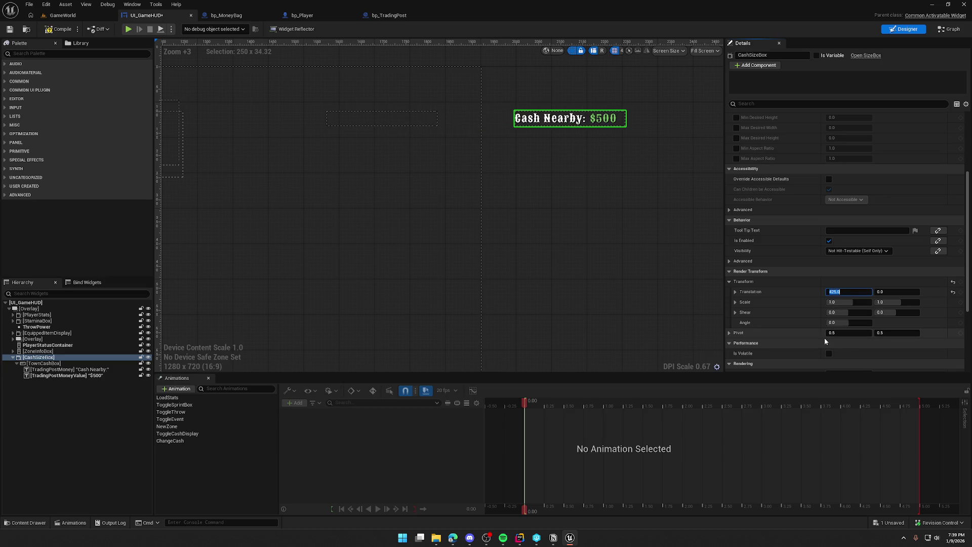
{"action": "left_click", "coordinate": [71, 16]}
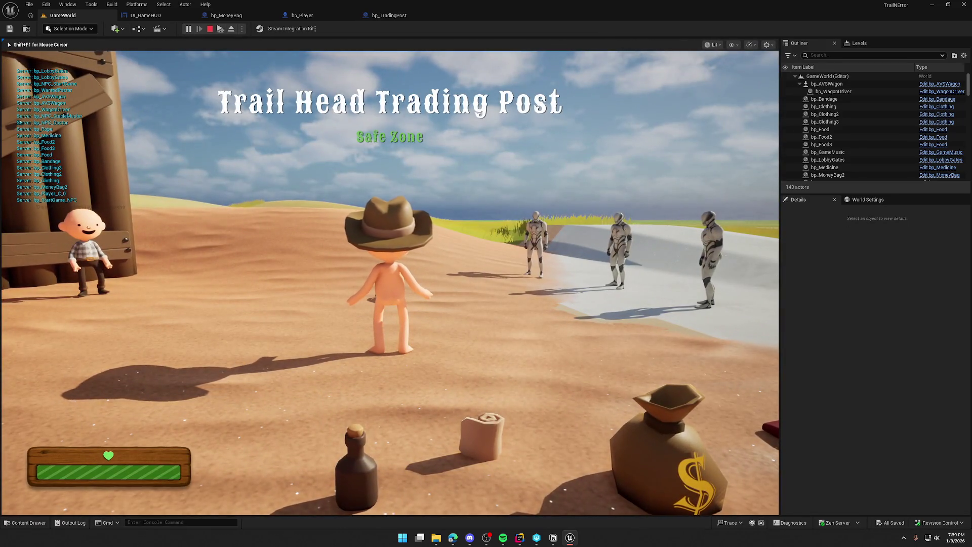
Stop the play session and open bp_TradingPost's TogglePlayerCashUI function graph.
{"action": "key", "text": "shift+F1"}
{"action": "key", "text": "Escape"}
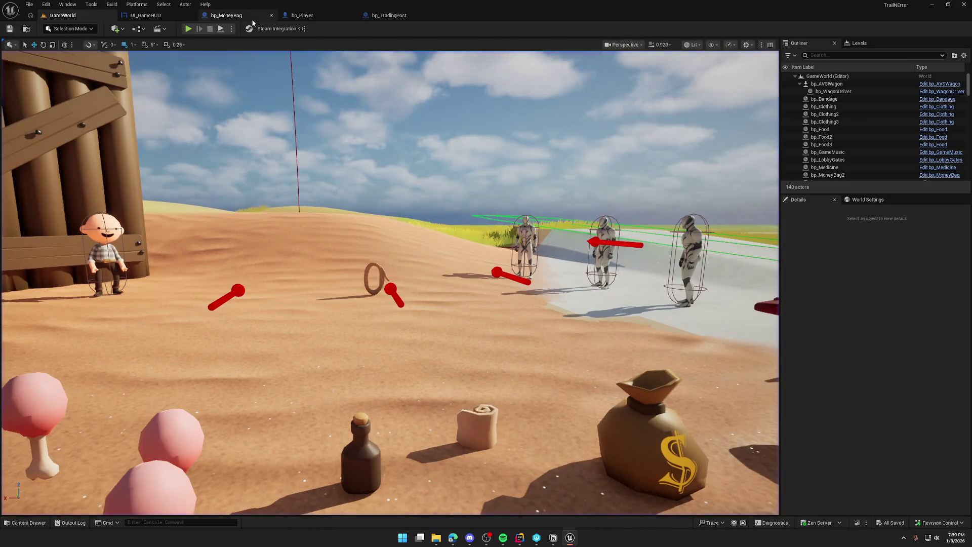
{"action": "left_click", "coordinate": [322, 17]}
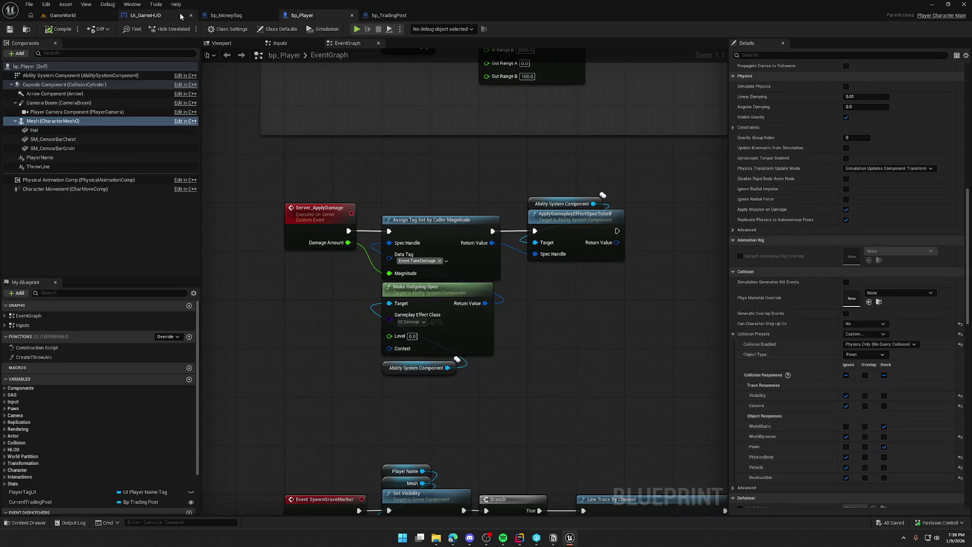
{"action": "left_click", "coordinate": [180, 16]}
{"action": "left_click", "coordinate": [226, 15]}
{"action": "left_click", "coordinate": [398, 16]}
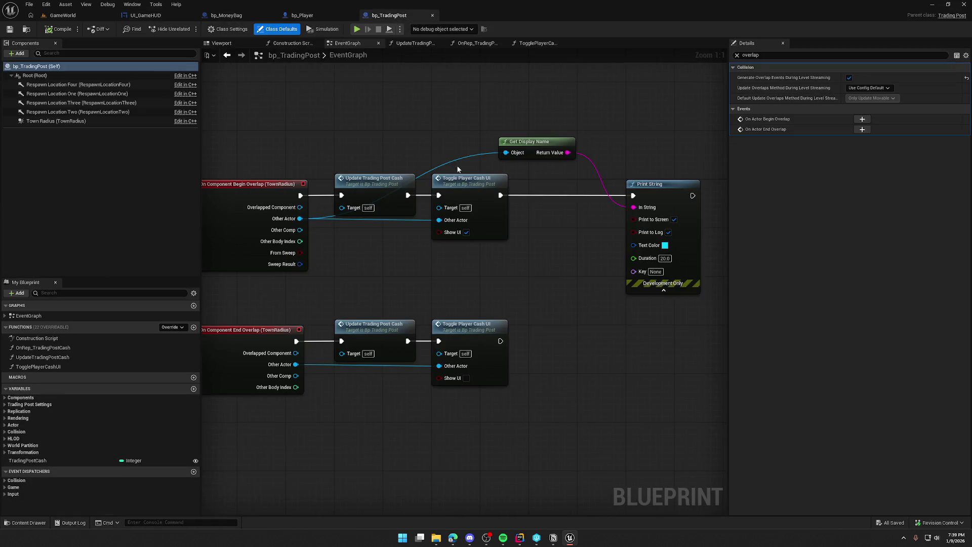
{"action": "left_click_drag", "start_coordinate": [516, 283], "coordinate": [530, 244]}
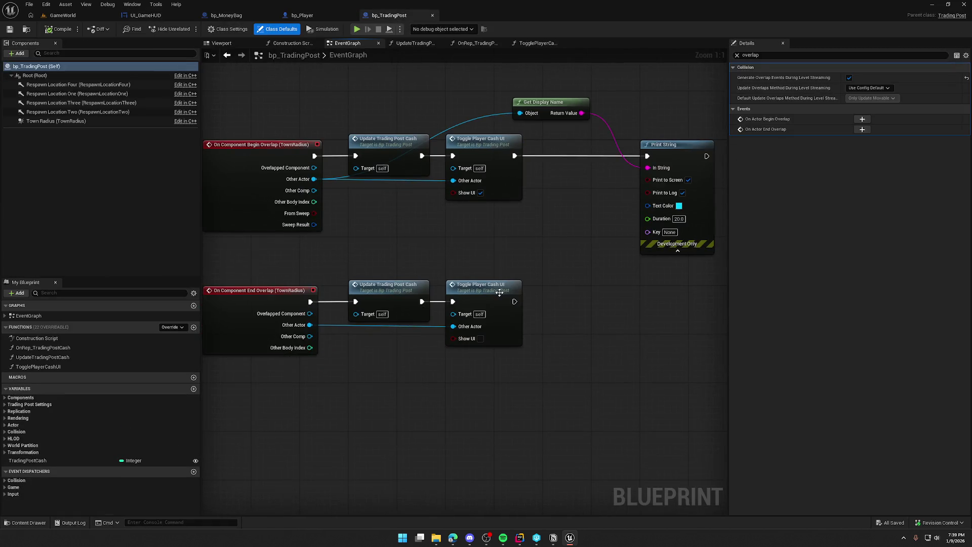
{"action": "double_click", "coordinate": [488, 147]}
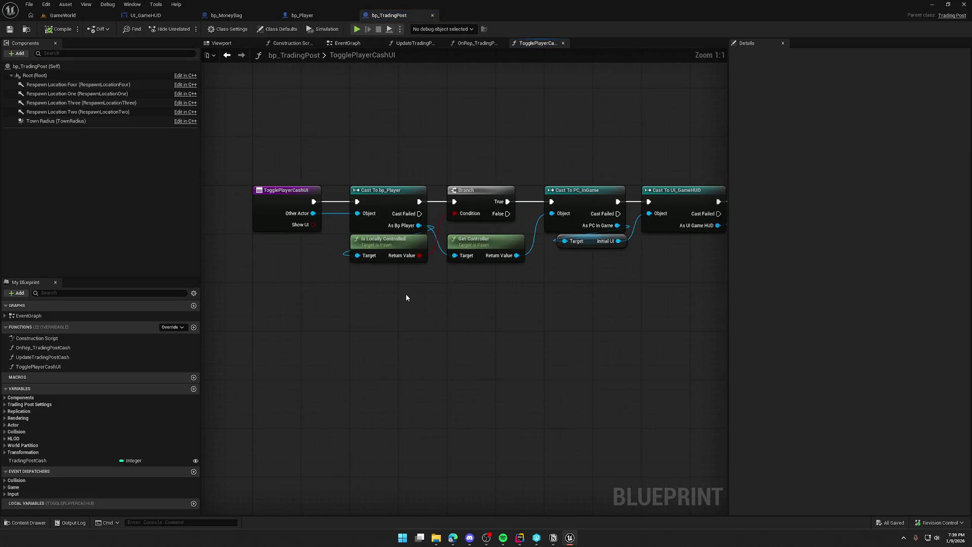
Add a Print String saying 'Failed to get player' on the bp_Player cast failure.
{"action": "left_click_drag", "start_coordinate": [419, 214], "coordinate": [465, 287]}
{"action": "type", "text": "print"}
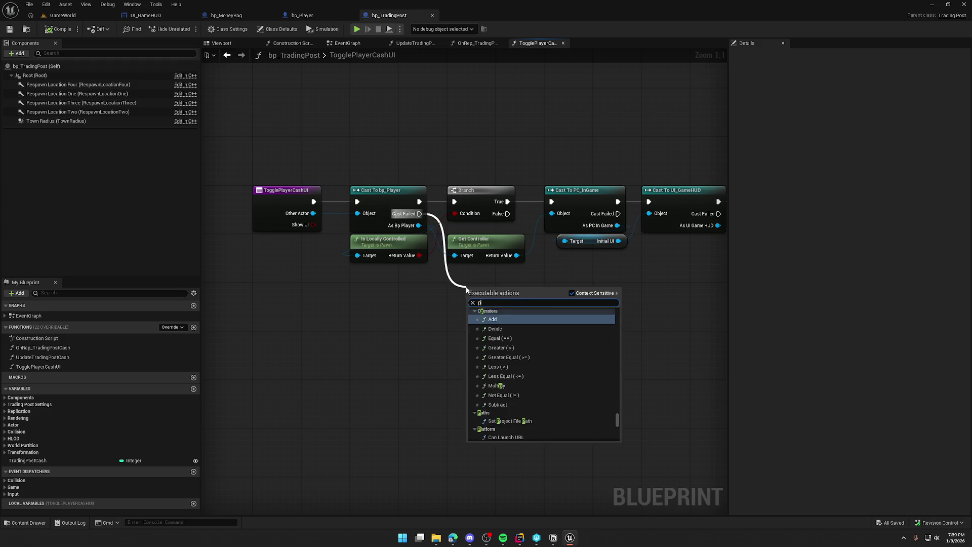
{"action": "left_click", "coordinate": [480, 314]}
{"action": "type", "text": "Faile"}
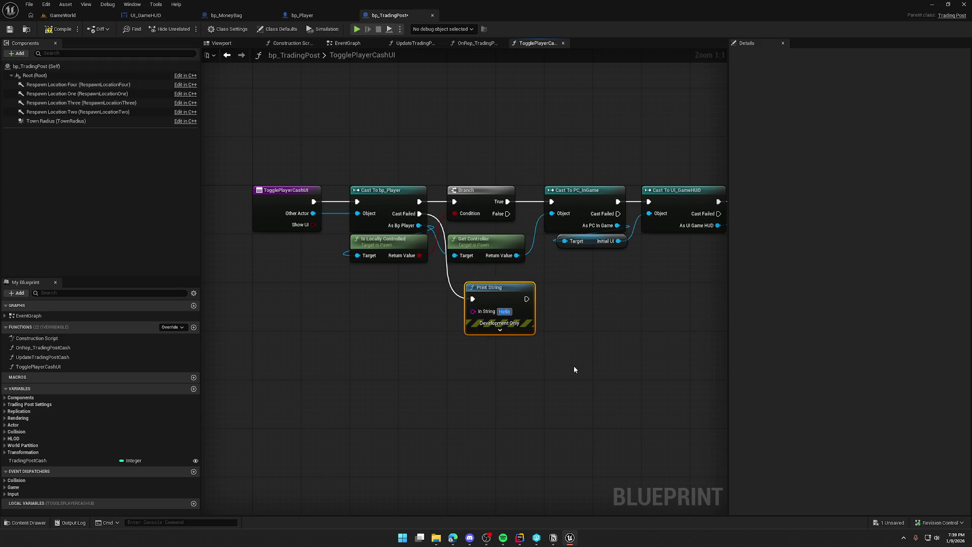
{"action": "type", "text": "d to get player"}
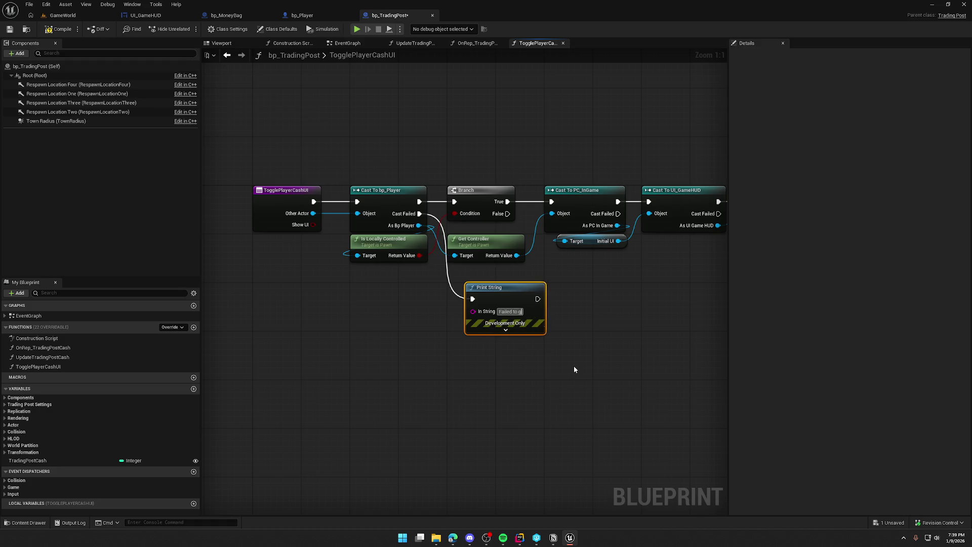
{"action": "key", "text": "Return"}
Wire a Print String to the UI_GameHUD Cast Failed pin with 'UI NOT SET' and save.
{"action": "left_click_drag", "start_coordinate": [556, 366], "coordinate": [456, 357]}
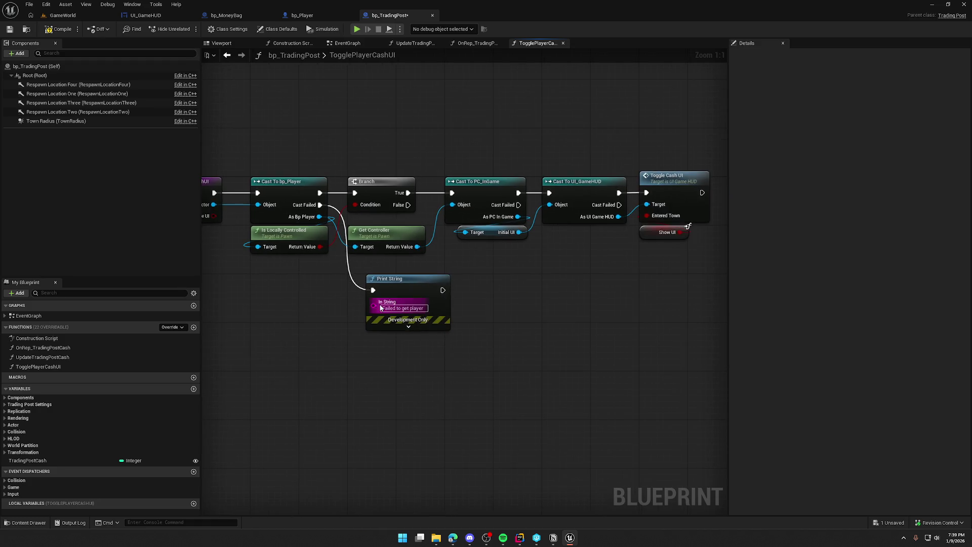
{"action": "mouse_move", "coordinate": [401, 282]}
{"action": "left_mouse_down"}
{"action": "mouse_move", "coordinate": [631, 288]}
{"action": "mouse_move", "coordinate": [487, 277]}
{"action": "left_mouse_up"}
{"action": "mouse_move", "coordinate": [476, 194]}
{"action": "left_mouse_down"}
{"action": "mouse_move", "coordinate": [461, 286]}
{"action": "mouse_move", "coordinate": [533, 272]}
{"action": "left_mouse_up"}
{"action": "left_click", "coordinate": [535, 298]}
{"action": "type", "text": "UI NOT SET"}
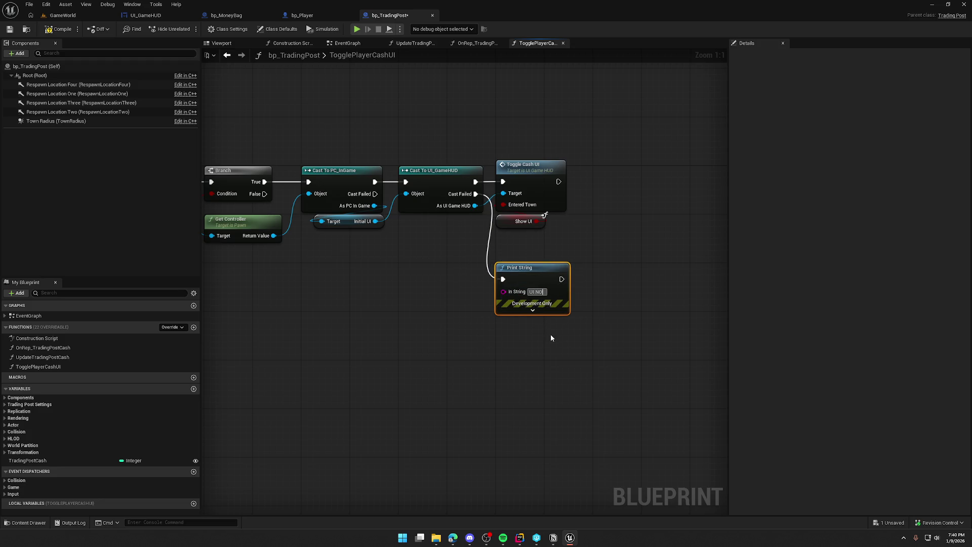
{"action": "key", "text": "Return"}
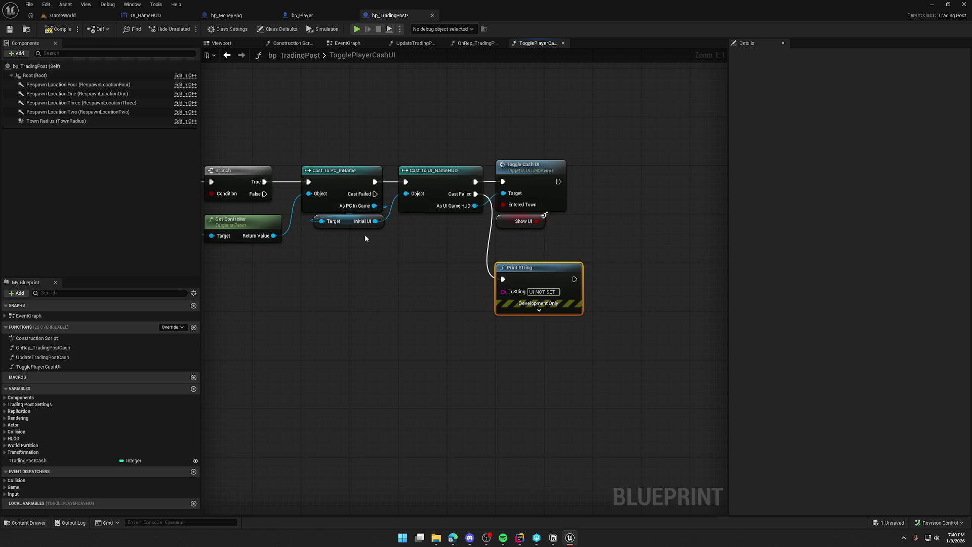
{"action": "left_click", "coordinate": [62, 29]}
{"action": "left_click", "coordinate": [63, 16]}
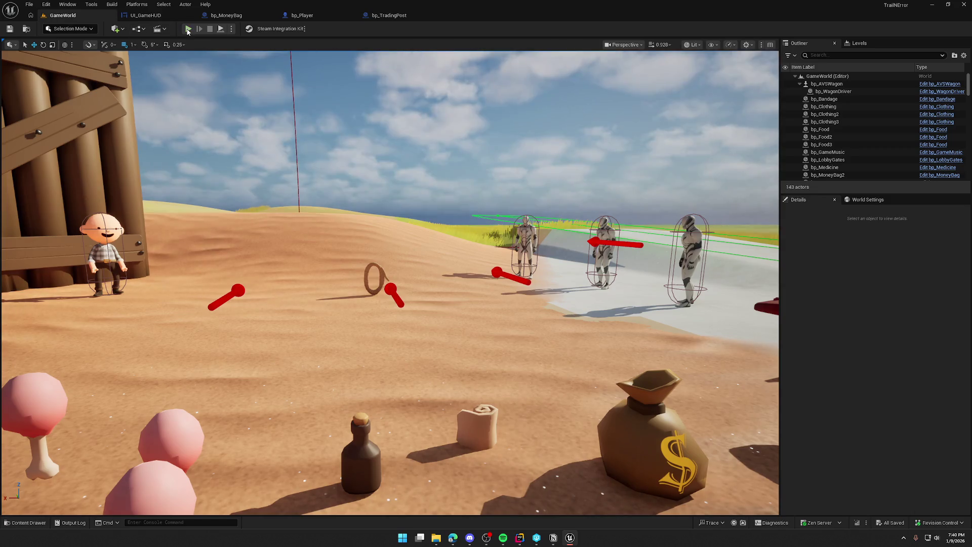
Run a quick test play, then go back through the open editors to bp_TradingPost's function graph.
{"action": "left_click", "coordinate": [187, 29]}
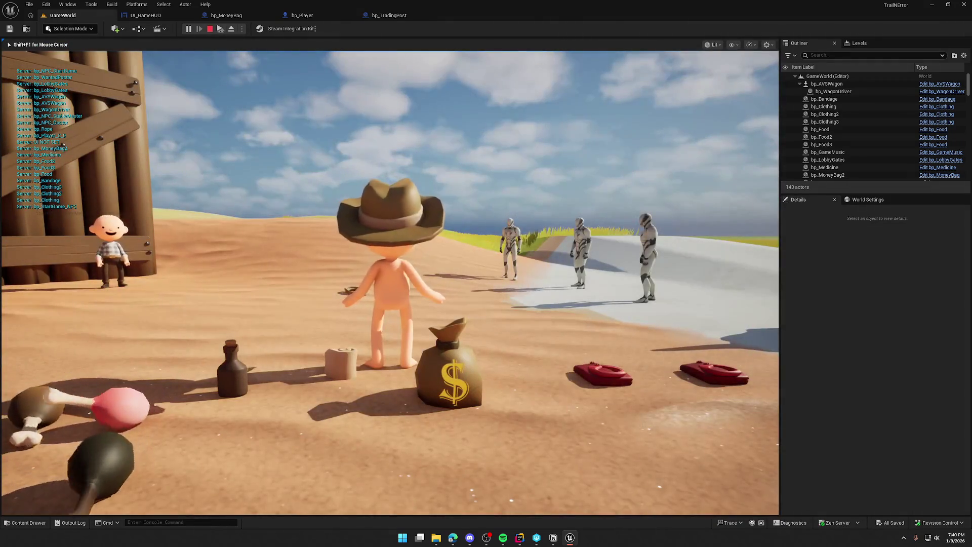
{"action": "key", "text": "Escape"}
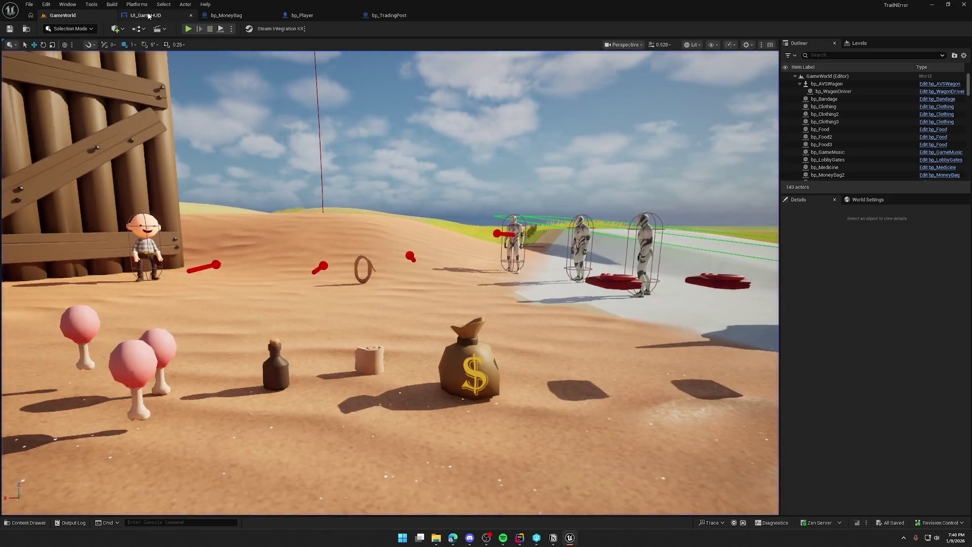
{"action": "left_click", "coordinate": [148, 15]}
{"action": "left_click", "coordinate": [302, 15]}
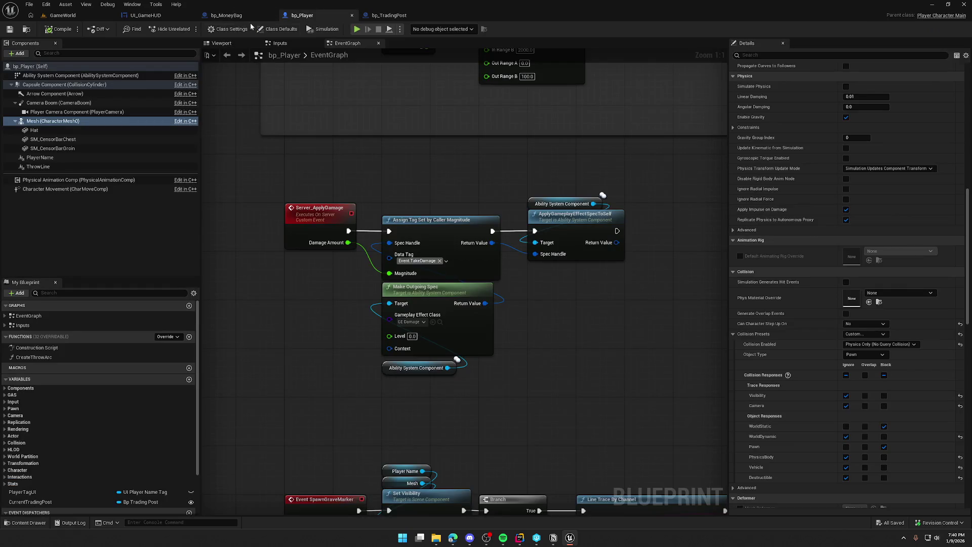
{"action": "left_click", "coordinate": [389, 15]}
Set the Print String UI NOT SET message to red text with a 10-second duration.
{"action": "left_click", "coordinate": [538, 315]}
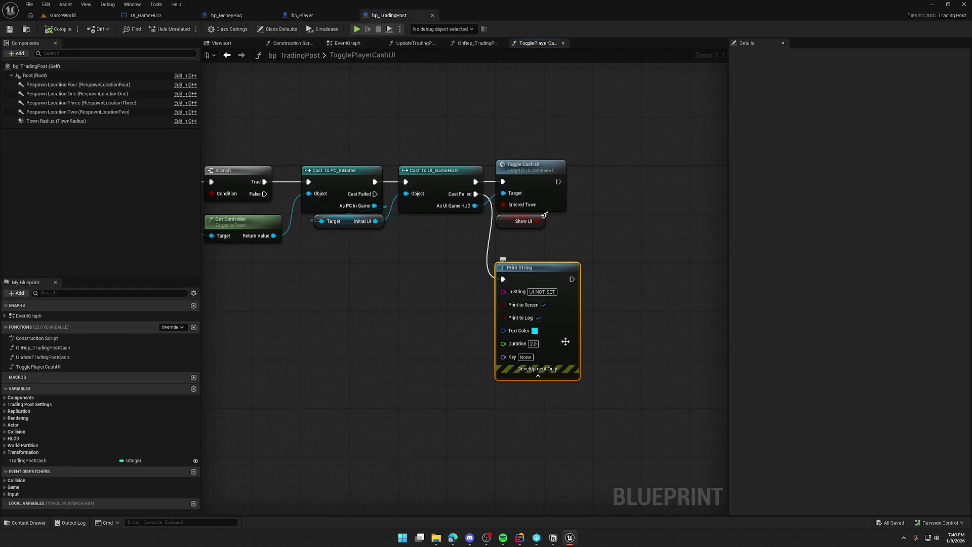
{"action": "left_click", "coordinate": [535, 331]}
{"action": "left_click", "coordinate": [582, 465]}
{"action": "left_click", "coordinate": [648, 505]}
{"action": "type", "text": "10"}
{"action": "left_click", "coordinate": [285, 329]}
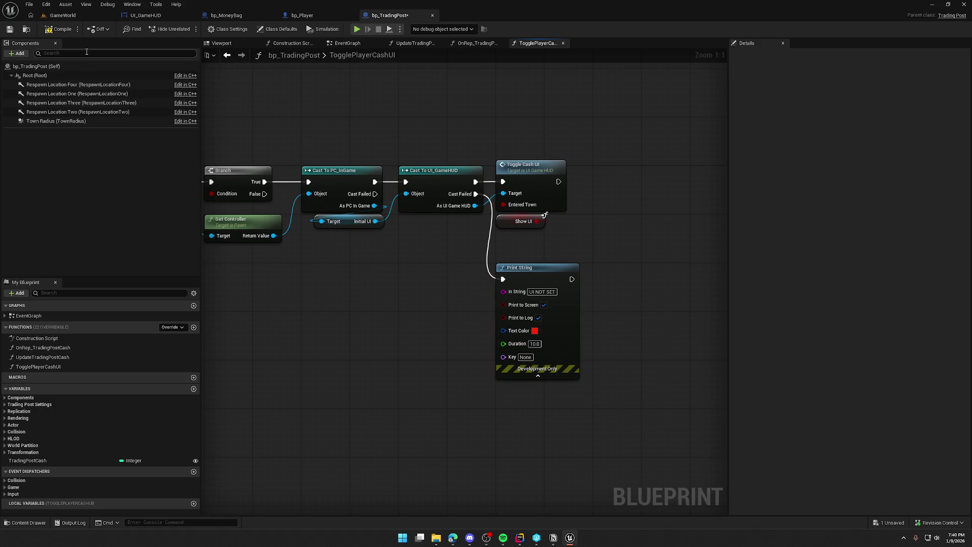
Test-play again from GameWorld, then bring up and pan the UI_GameHUD designer canvas.
{"action": "left_click", "coordinate": [74, 15]}
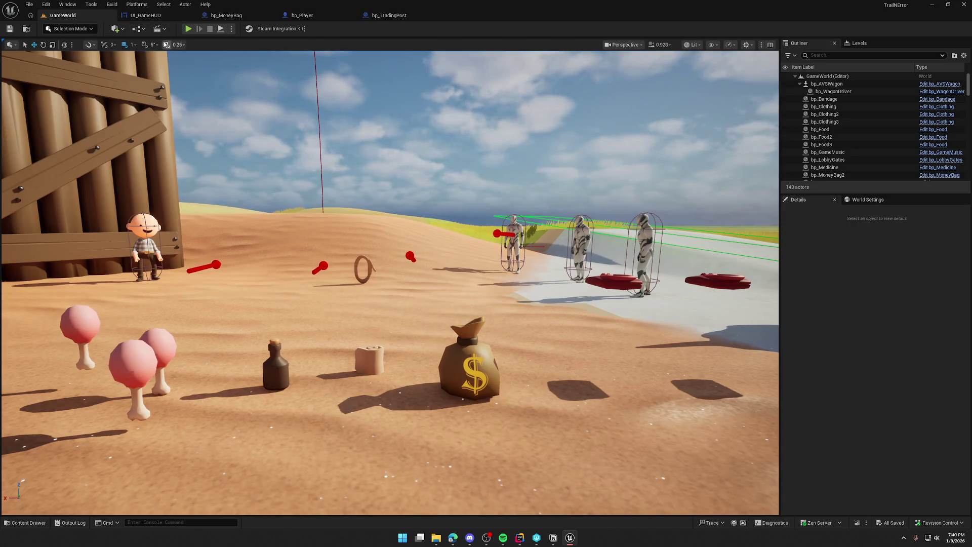
{"action": "left_click", "coordinate": [188, 29]}
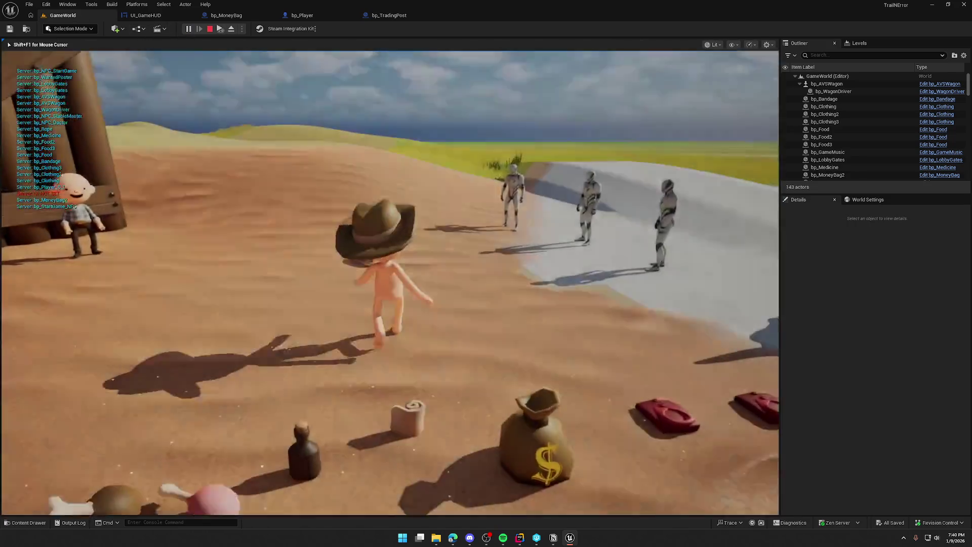
{"action": "key", "text": "Escape"}
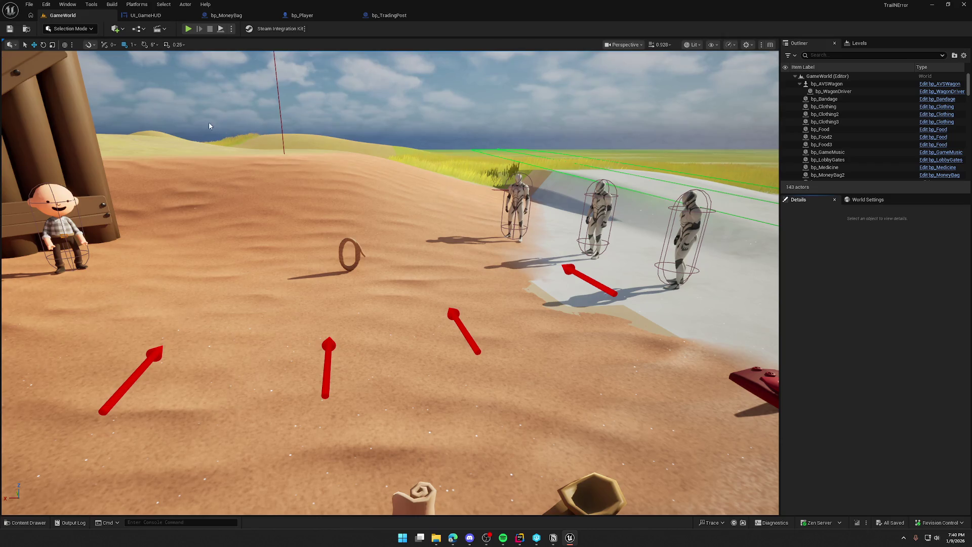
{"action": "left_click", "coordinate": [146, 15]}
{"action": "left_click_drag", "start_coordinate": [535, 207], "coordinate": [561, 184]}
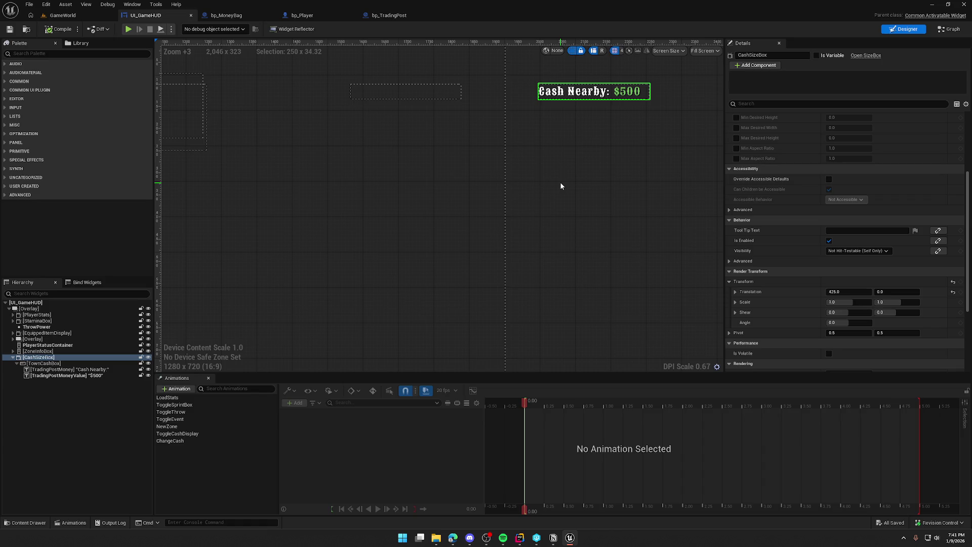
Recentre the UI_GameHUD canvas and clear the ChangeCash animation and CashSizeBox selections.
{"action": "mouse_move", "coordinate": [561, 186]}
{"action": "left_mouse_down"}
{"action": "mouse_move", "coordinate": [562, 215]}
{"action": "mouse_move", "coordinate": [544, 226]}
{"action": "left_mouse_up"}
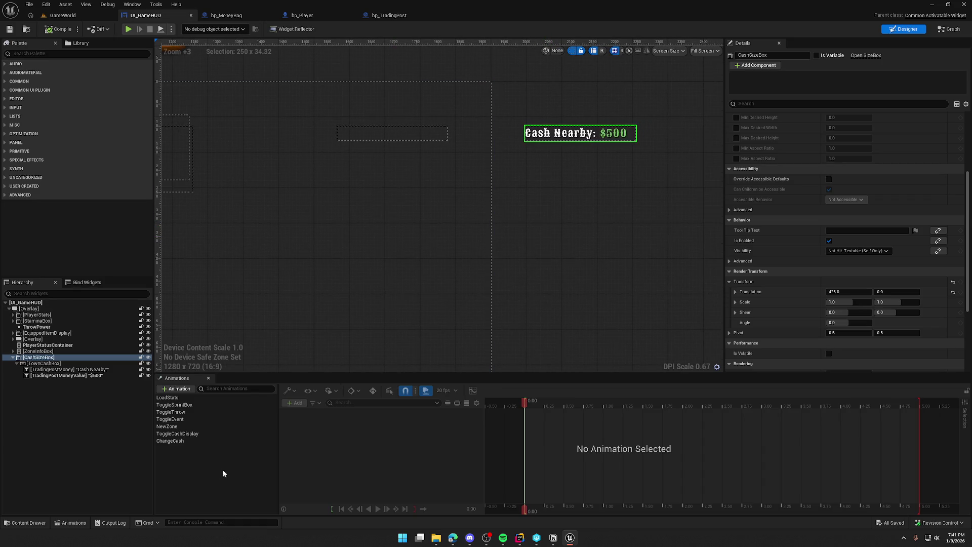
{"action": "left_click", "coordinate": [178, 441]}
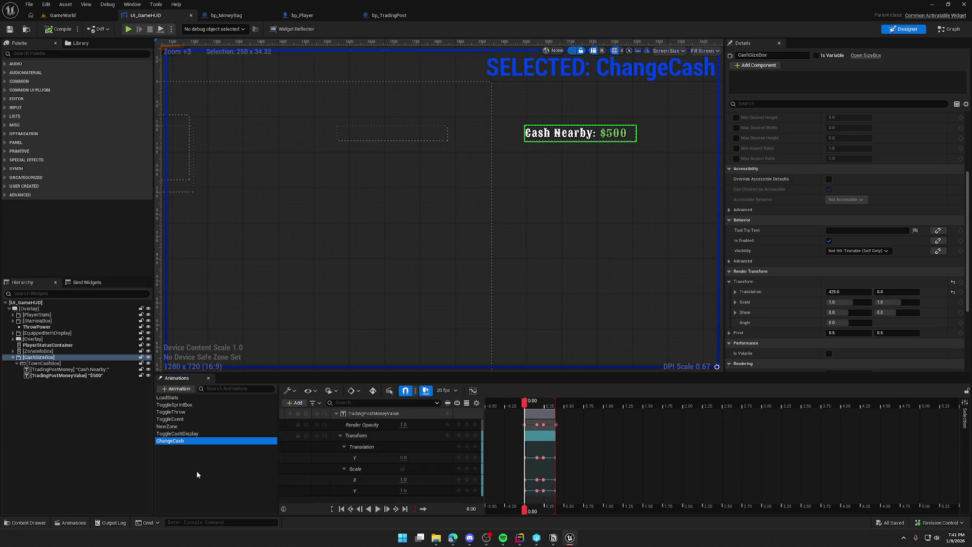
{"action": "left_click", "coordinate": [612, 269]}
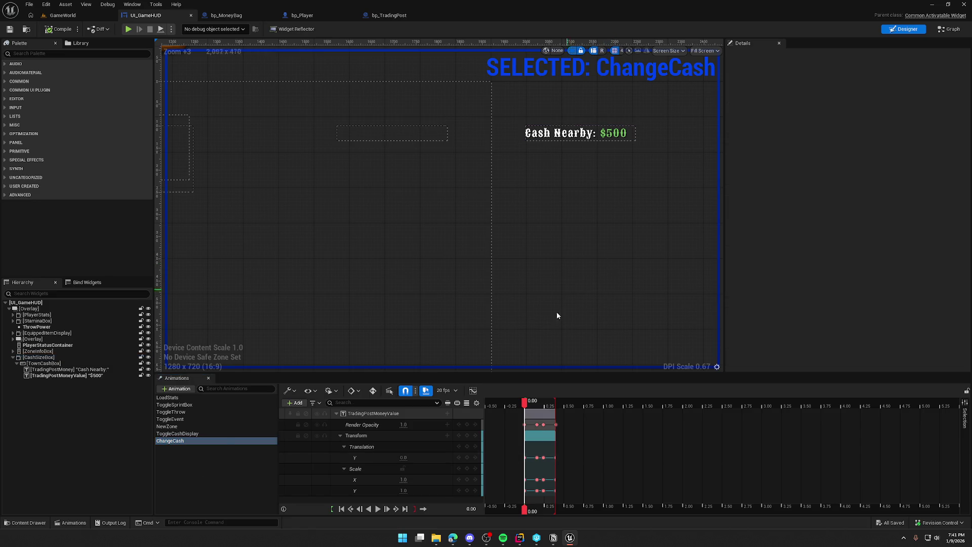
{"action": "left_click", "coordinate": [194, 462]}
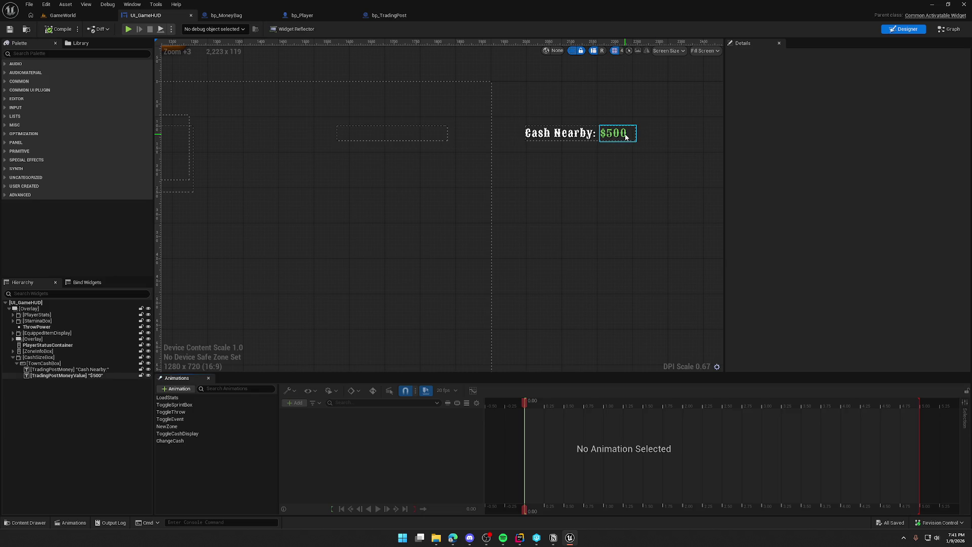
Return to bp_TradingPost's TogglePlayerCashUI graph and frame the cast chain and Toggle Cash UI call.
{"action": "left_click", "coordinate": [388, 16]}
{"action": "mouse_move", "coordinate": [369, 252]}
{"action": "left_mouse_down"}
{"action": "mouse_move", "coordinate": [660, 255]}
{"action": "mouse_move", "coordinate": [394, 253]}
{"action": "mouse_move", "coordinate": [511, 268]}
{"action": "mouse_move", "coordinate": [396, 271]}
{"action": "left_mouse_up"}
{"action": "scroll", "coordinate": [394, 253], "scroll_direction": "down", "scroll_amount": 1}
{"action": "mouse_move", "coordinate": [561, 233]}
{"action": "left_mouse_down"}
{"action": "mouse_move", "coordinate": [523, 179]}
{"action": "mouse_move", "coordinate": [608, 180]}
{"action": "left_mouse_up"}
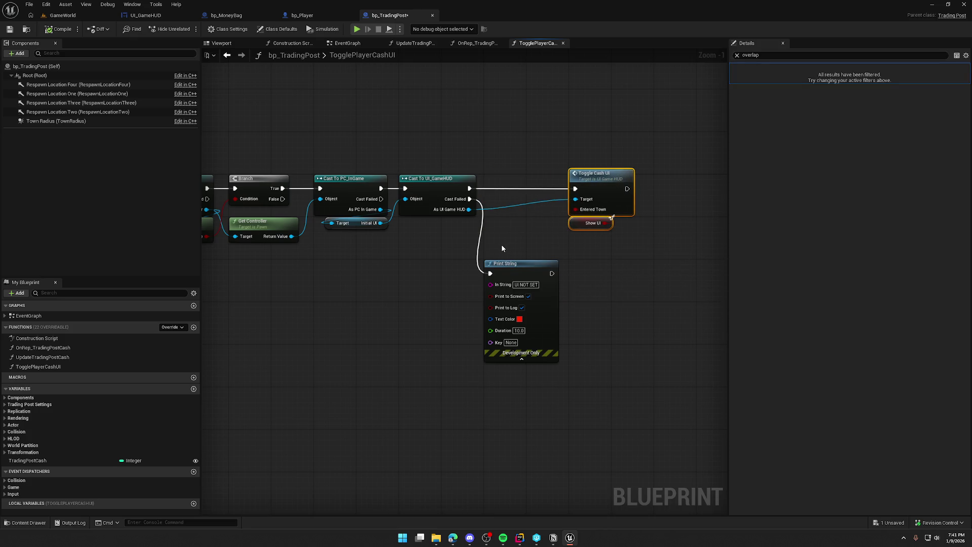
Add a Toggle Player Cash UI call after the Print String fallback and line it up beside Print String.
{"action": "left_click_drag", "start_coordinate": [403, 283], "coordinate": [554, 280]}
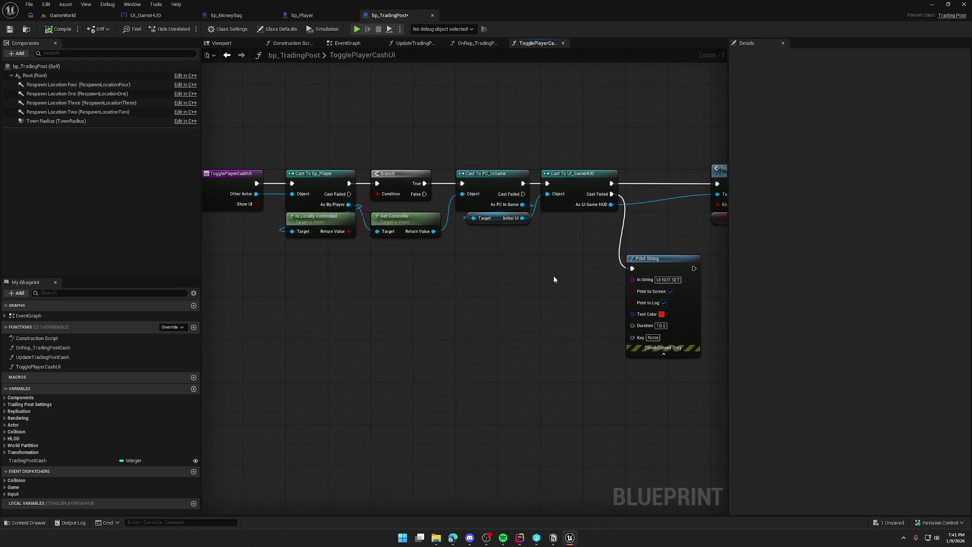
{"action": "left_click", "coordinate": [653, 259]}
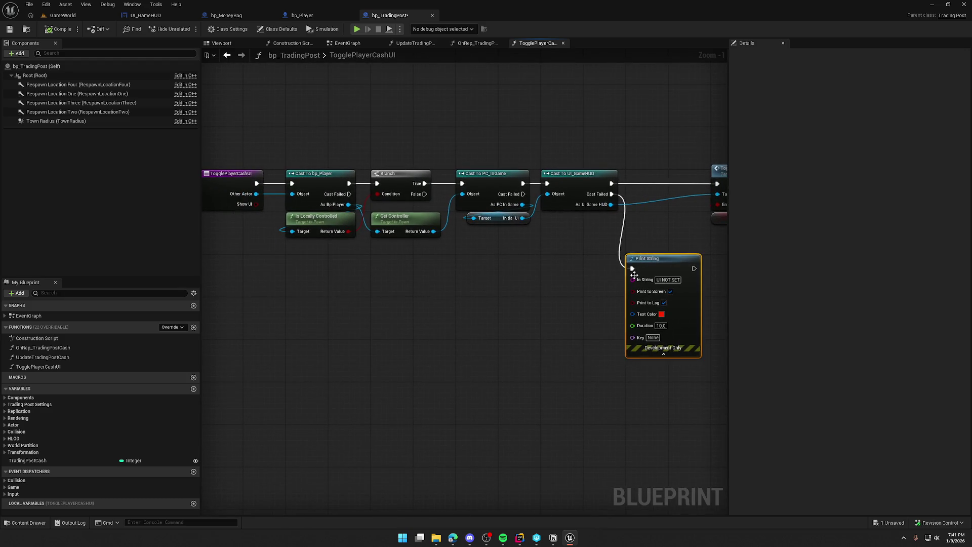
{"action": "left_click_drag", "start_coordinate": [596, 256], "coordinate": [479, 224]}
{"action": "left_click_drag", "start_coordinate": [578, 236], "coordinate": [623, 242]}
{"action": "type", "text": "toggle"}
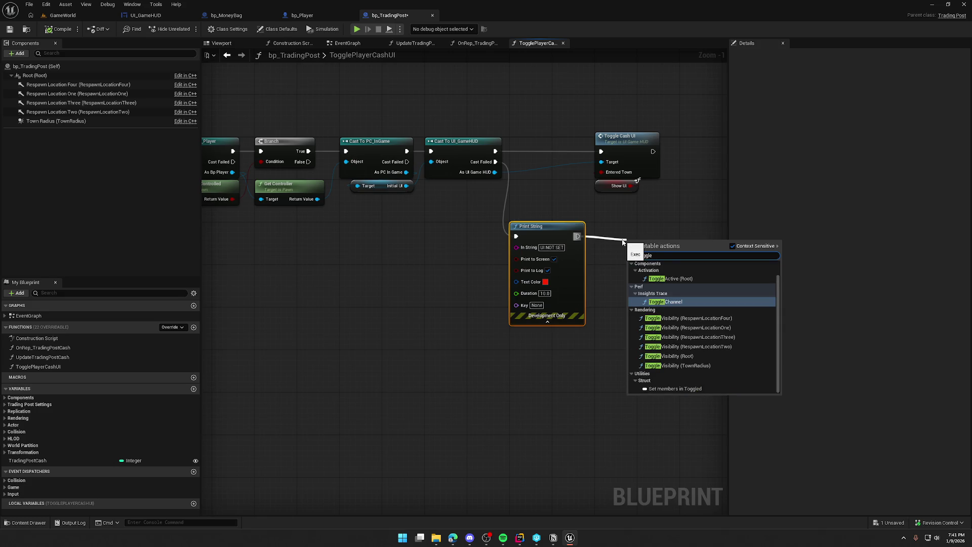
{"action": "key", "text": "Return"}
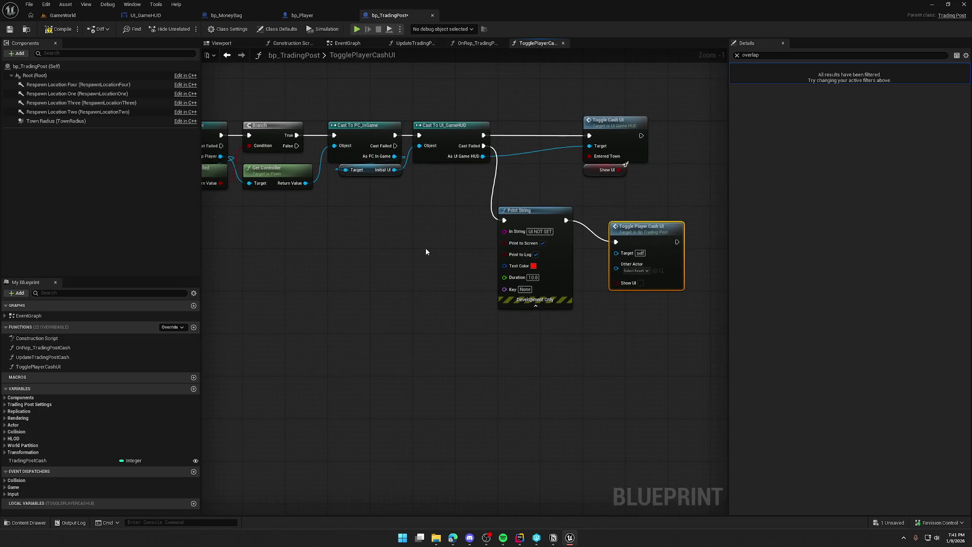
{"action": "left_click_drag", "start_coordinate": [537, 213], "coordinate": [447, 213]}
{"action": "mouse_move", "coordinate": [633, 241]}
{"action": "left_mouse_down"}
{"action": "mouse_move", "coordinate": [523, 216]}
{"action": "mouse_move", "coordinate": [563, 213]}
{"action": "left_mouse_up"}
{"action": "left_click", "coordinate": [592, 341]}
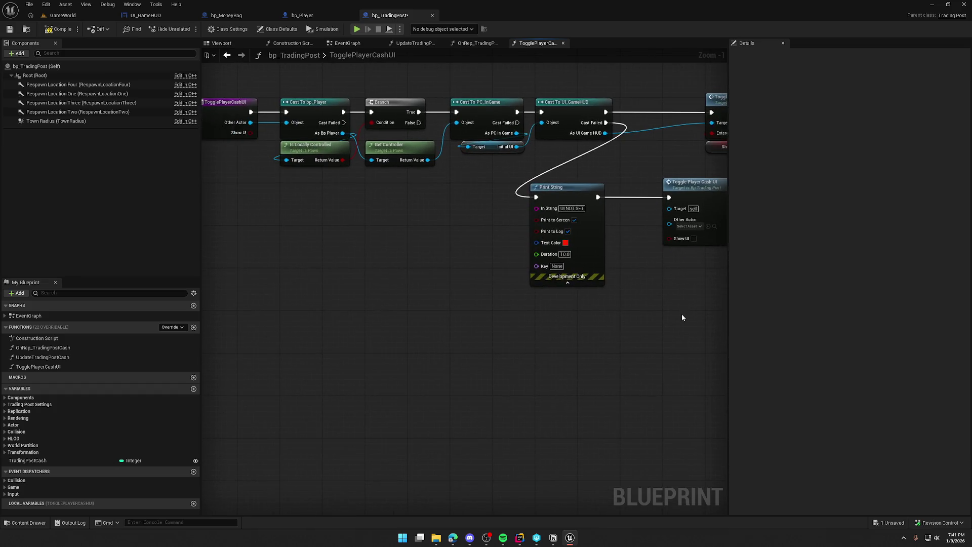
{"action": "left_click_drag", "start_coordinate": [681, 318], "coordinate": [645, 316]}
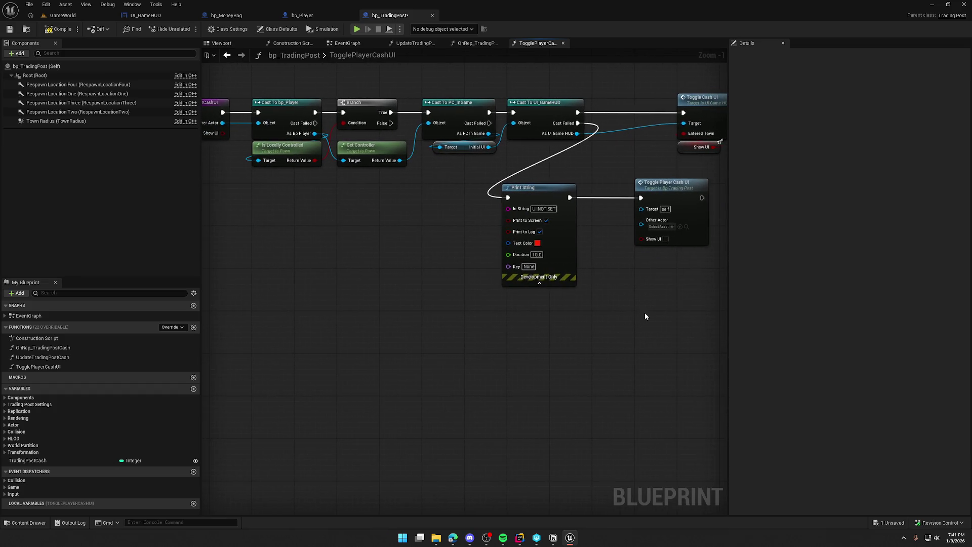
Connect a Get Other Actor node to the retry call's Other Actor input.
{"action": "right_click", "coordinate": [623, 270]}
{"action": "type", "text": "get other"}
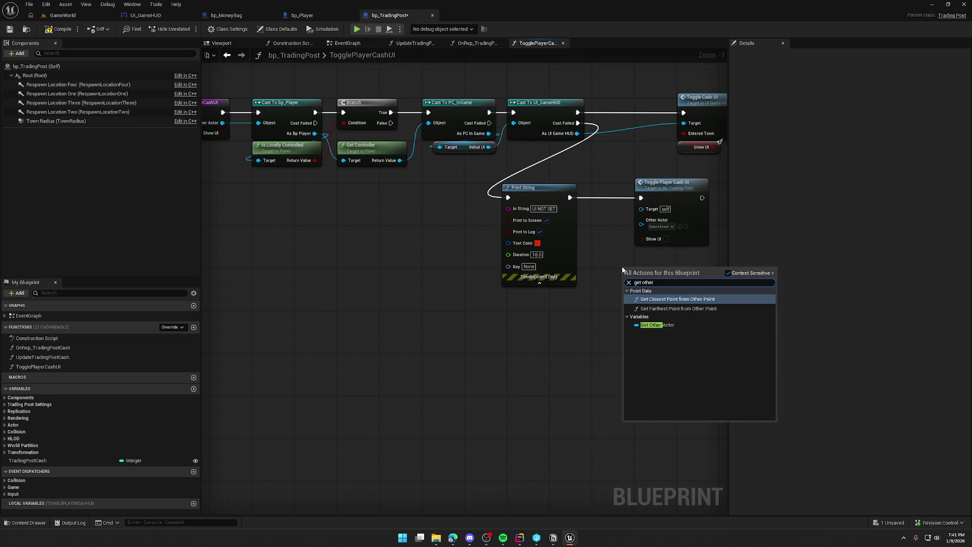
{"action": "left_click", "coordinate": [663, 325]}
{"action": "mouse_move", "coordinate": [654, 269]}
{"action": "left_mouse_down"}
{"action": "mouse_move", "coordinate": [674, 244]}
{"action": "mouse_move", "coordinate": [641, 220]}
{"action": "left_mouse_up"}
{"action": "left_click_drag", "start_coordinate": [639, 270], "coordinate": [602, 217]}
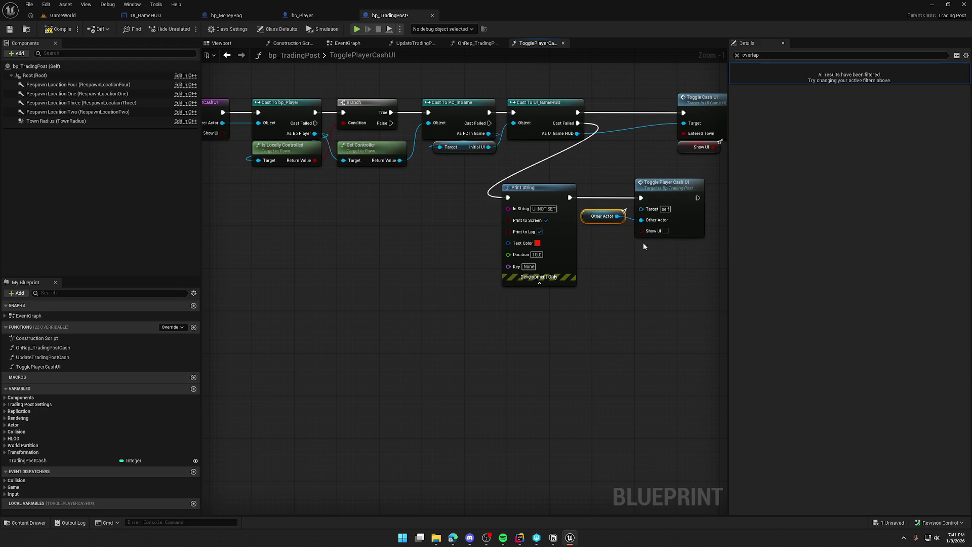
Connect a Get Show UI node to the retry call, then play-test from GameWorld.
{"action": "right_click", "coordinate": [634, 257]}
{"action": "type", "text": "get show ui"}
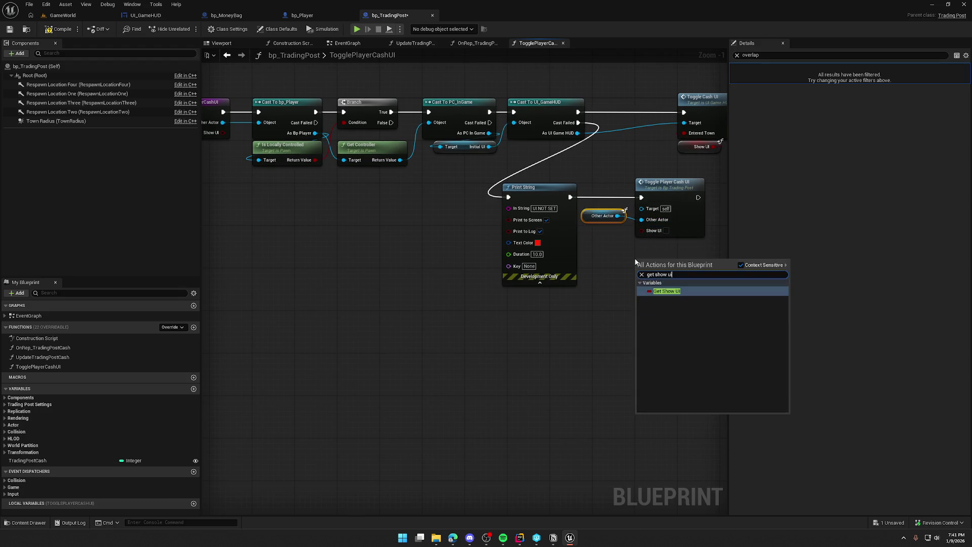
{"action": "key", "text": "Return"}
{"action": "left_click_drag", "start_coordinate": [672, 259], "coordinate": [642, 230]}
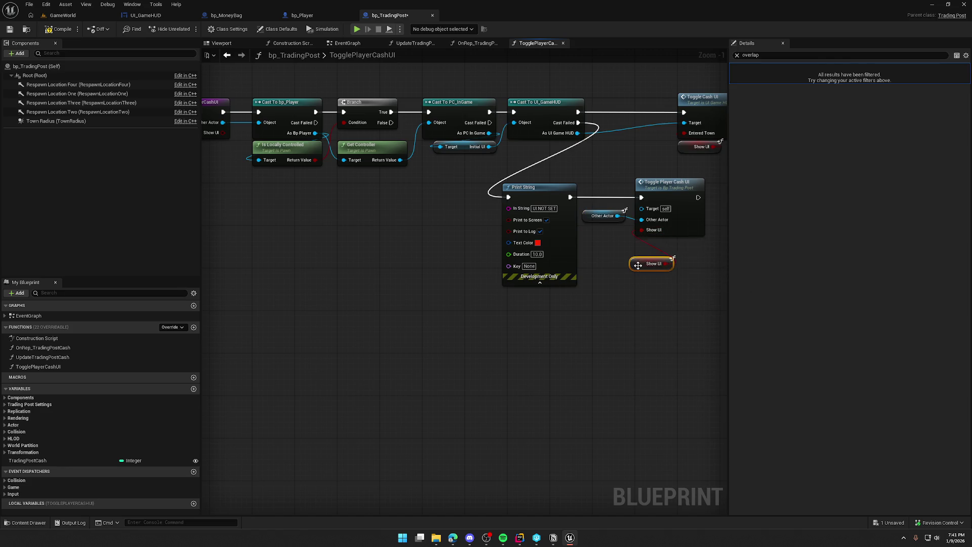
{"action": "left_click_drag", "start_coordinate": [639, 267], "coordinate": [596, 239]}
{"action": "left_click", "coordinate": [616, 269]}
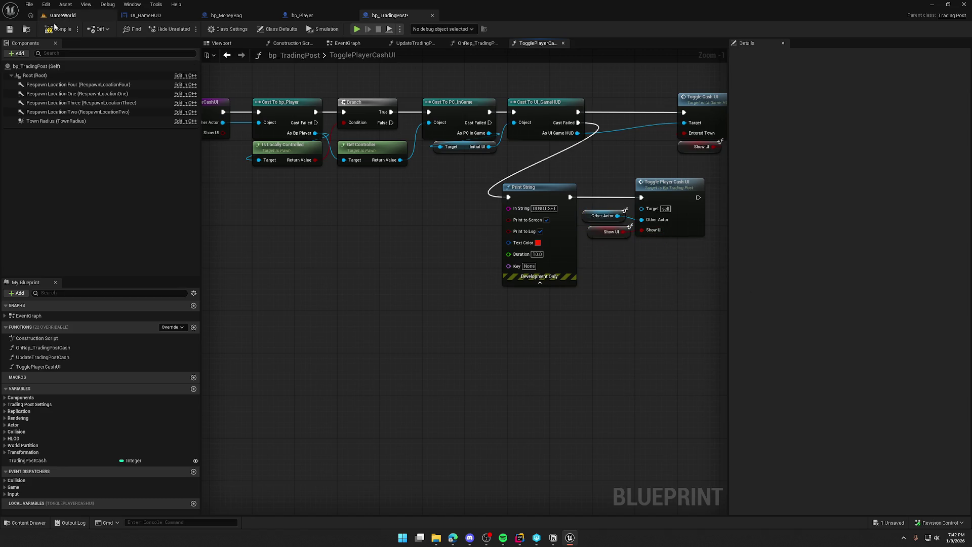
{"action": "left_click", "coordinate": [66, 15]}
{"action": "left_click", "coordinate": [190, 30]}
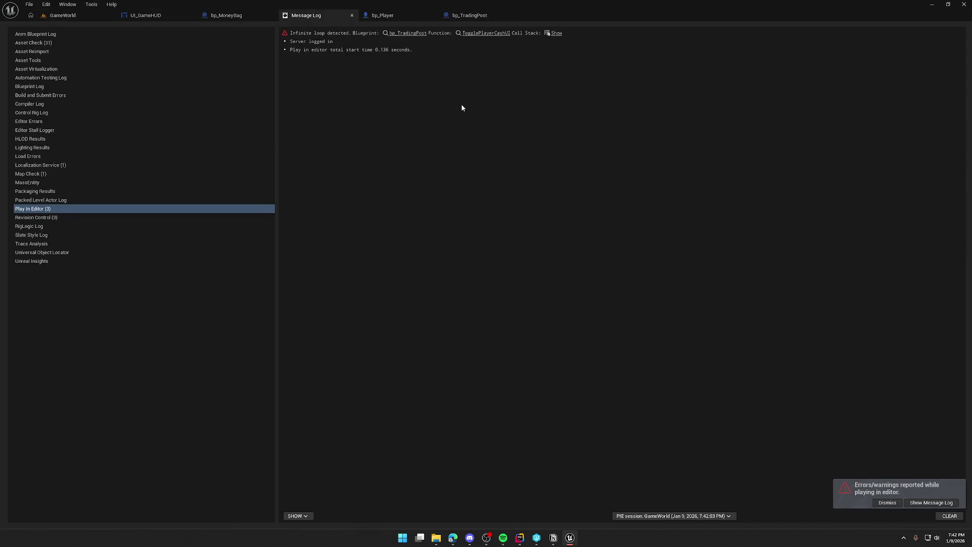
Close the Message Log and shift the four retry nodes right of Print String in bp_TradingPost.
{"action": "middle_click", "coordinate": [303, 15]}
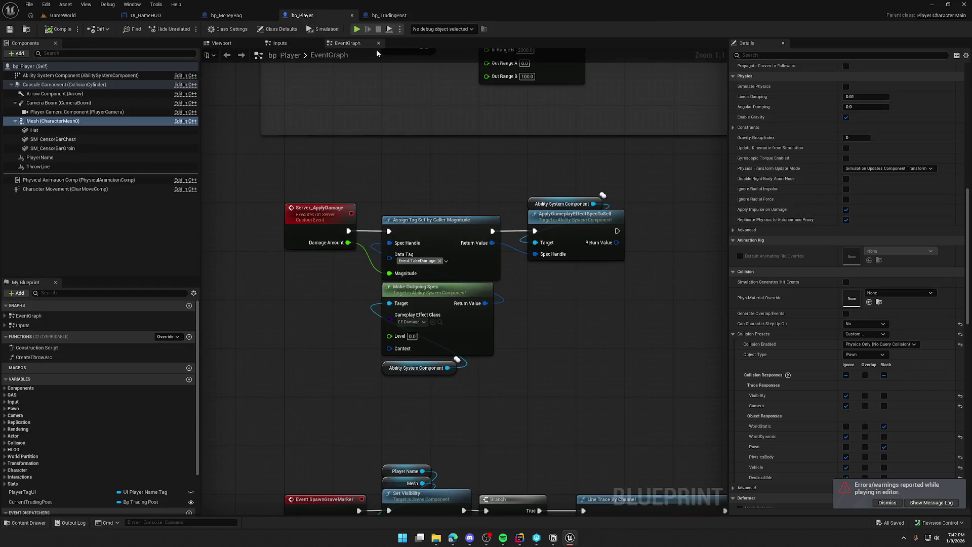
{"action": "left_click", "coordinate": [385, 15]}
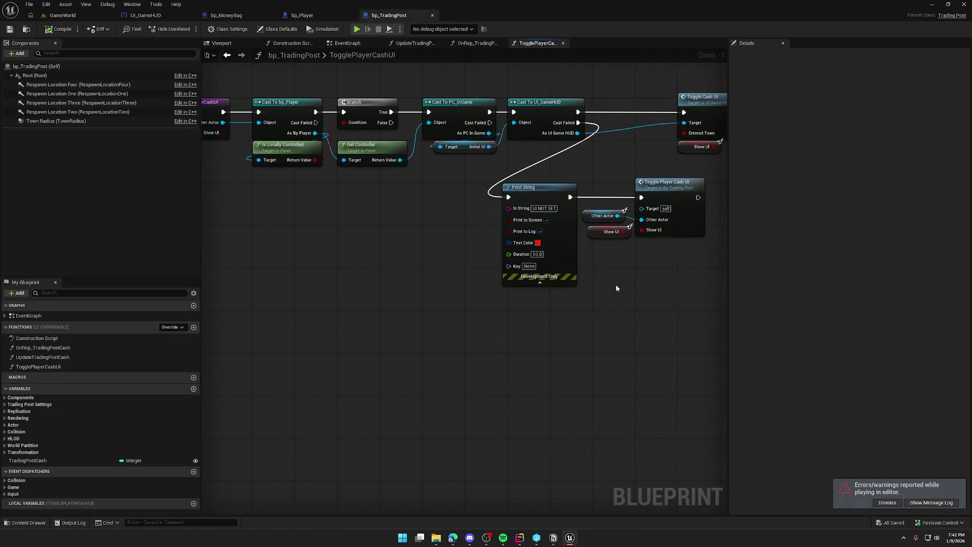
{"action": "left_click_drag", "start_coordinate": [594, 312], "coordinate": [446, 238]}
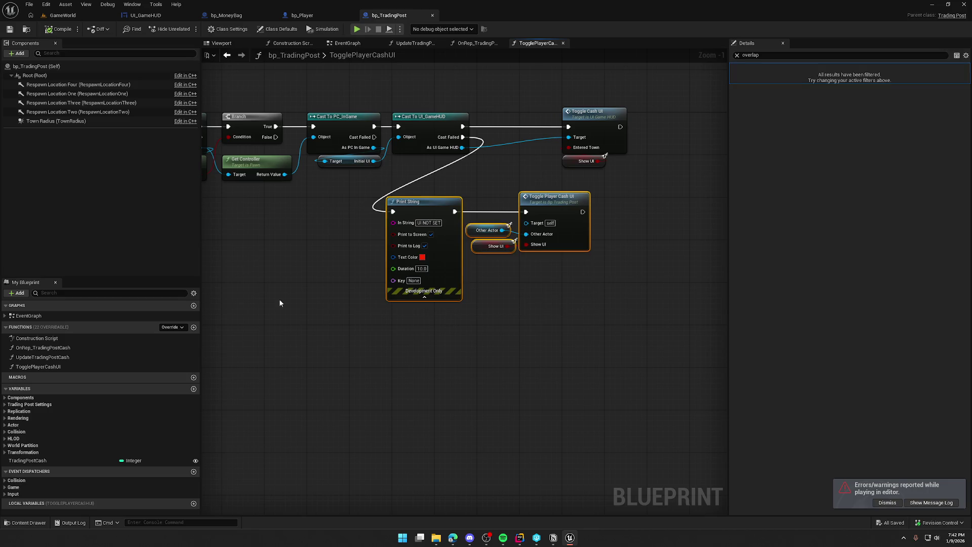
{"action": "left_click_drag", "start_coordinate": [557, 208], "coordinate": [640, 208]}
{"action": "left_click", "coordinate": [602, 192]}
{"action": "left_click_drag", "start_coordinate": [506, 216], "coordinate": [511, 203]}
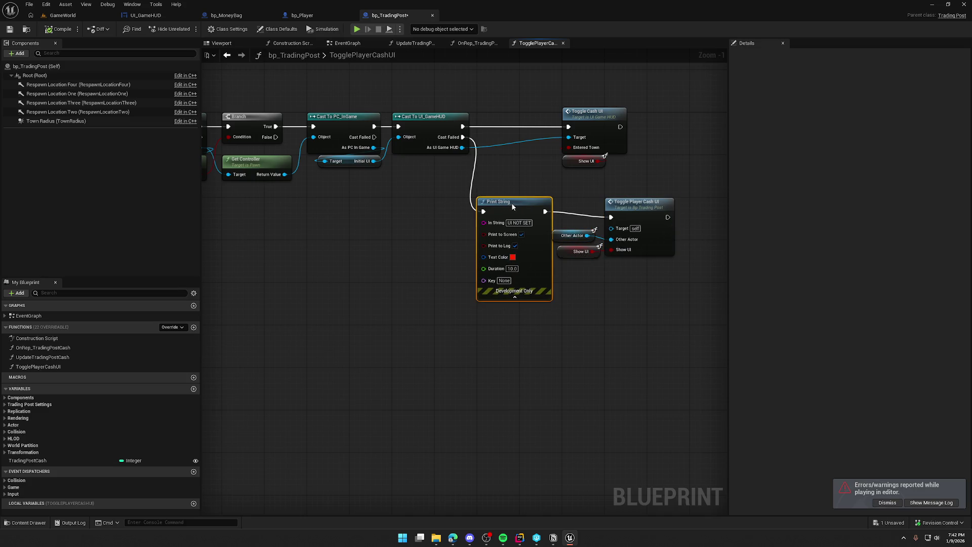
Straighten the wire into the retry call, then view bp_Player's EventGraph variables.
{"action": "left_click_drag", "start_coordinate": [634, 278], "coordinate": [557, 197]}
{"action": "left_click", "coordinate": [636, 318]}
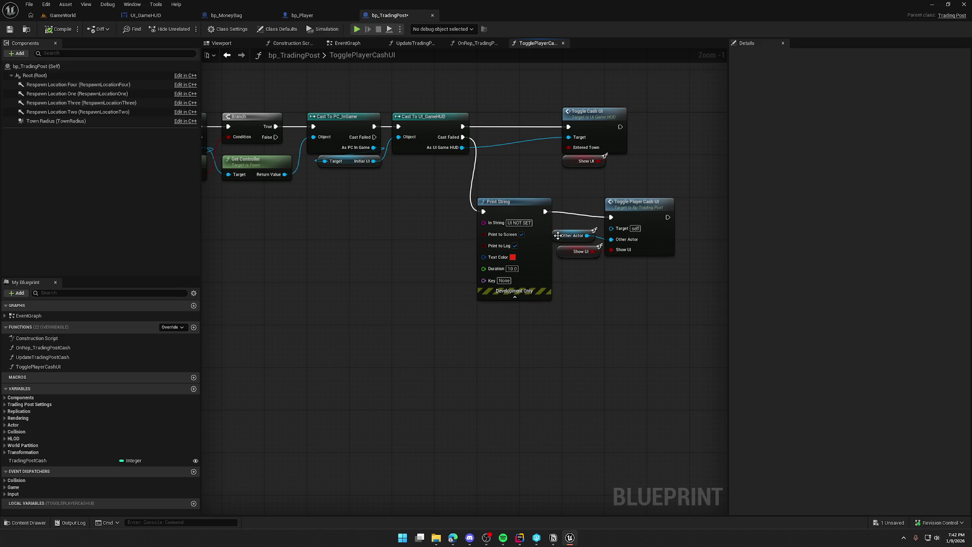
{"action": "left_click_drag", "start_coordinate": [558, 234], "coordinate": [681, 263]}
{"action": "key", "text": "q"}
{"action": "left_click", "coordinate": [654, 289]}
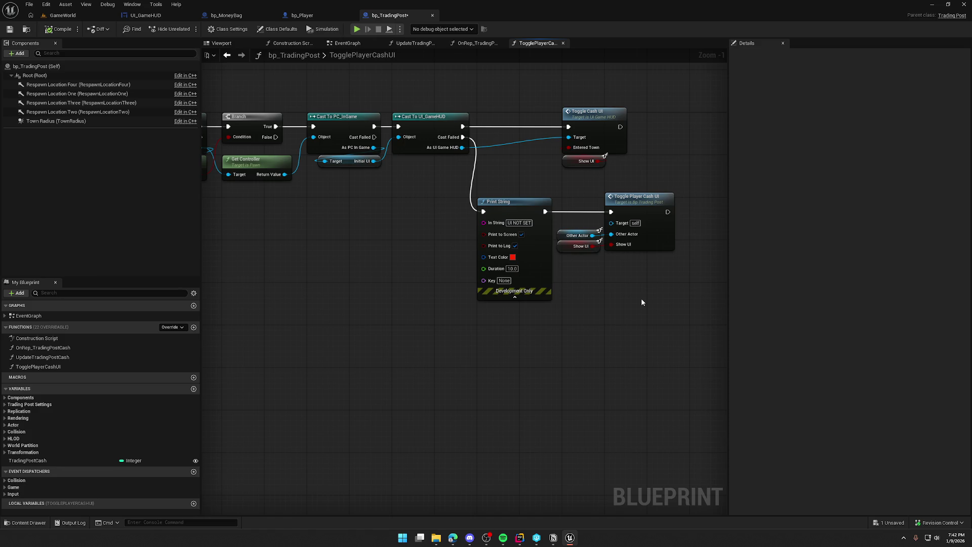
{"action": "left_click", "coordinate": [302, 15]}
{"action": "scroll", "coordinate": [78, 403], "scroll_direction": "down", "scroll_amount": 2}
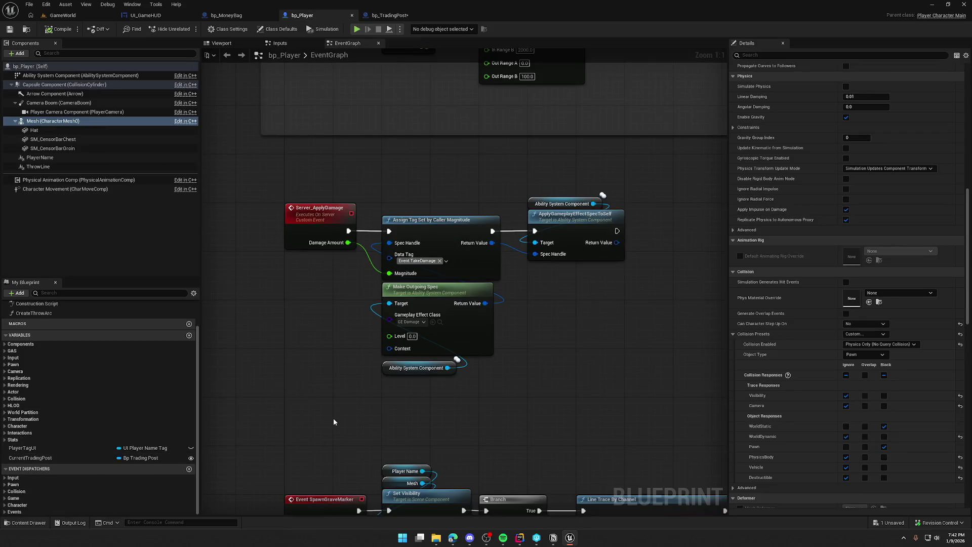
Inspect CurrentTradingPost, then open TogglePlayerCashUI from its call in bp_TradingPost's EventGraph.
{"action": "left_click", "coordinate": [152, 458]}
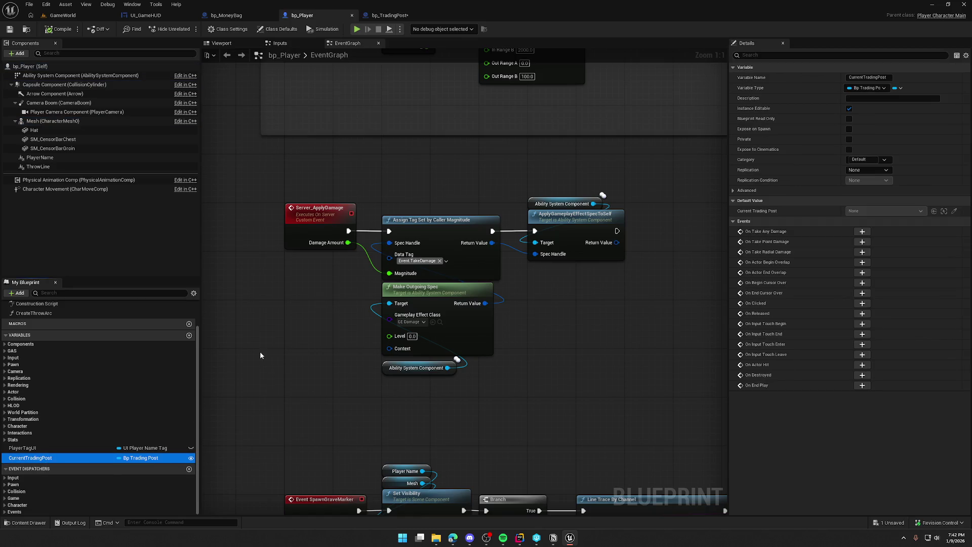
{"action": "left_click", "coordinate": [390, 16]}
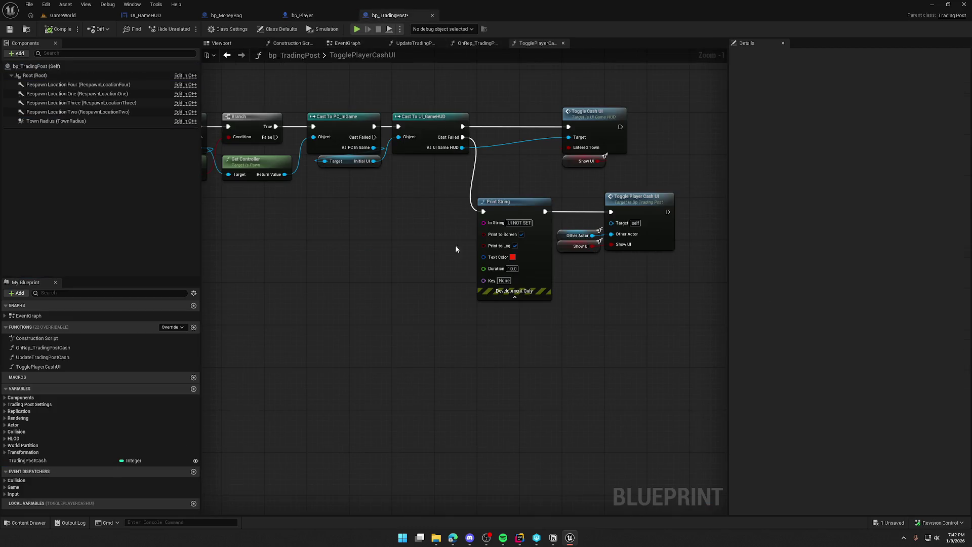
{"action": "left_click", "coordinate": [348, 43]}
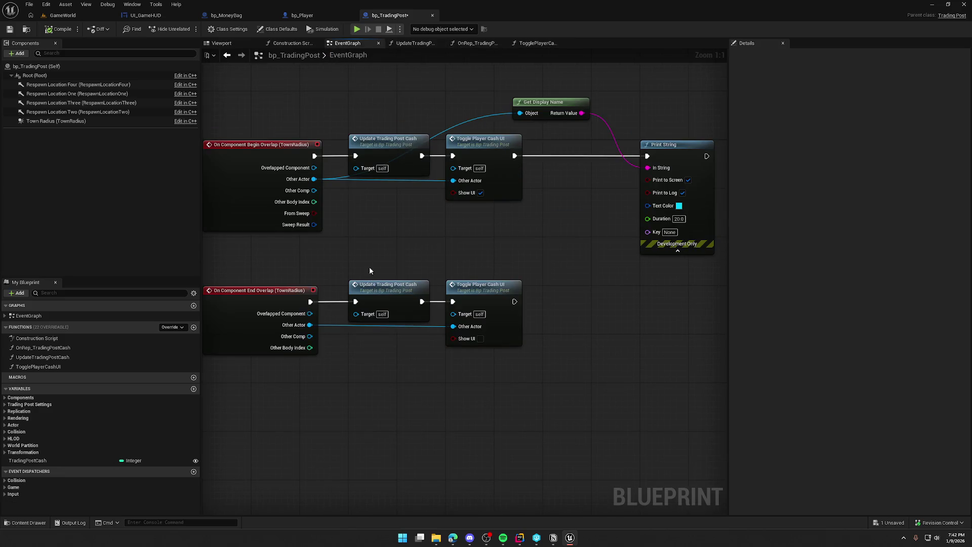
{"action": "double_click", "coordinate": [497, 144]}
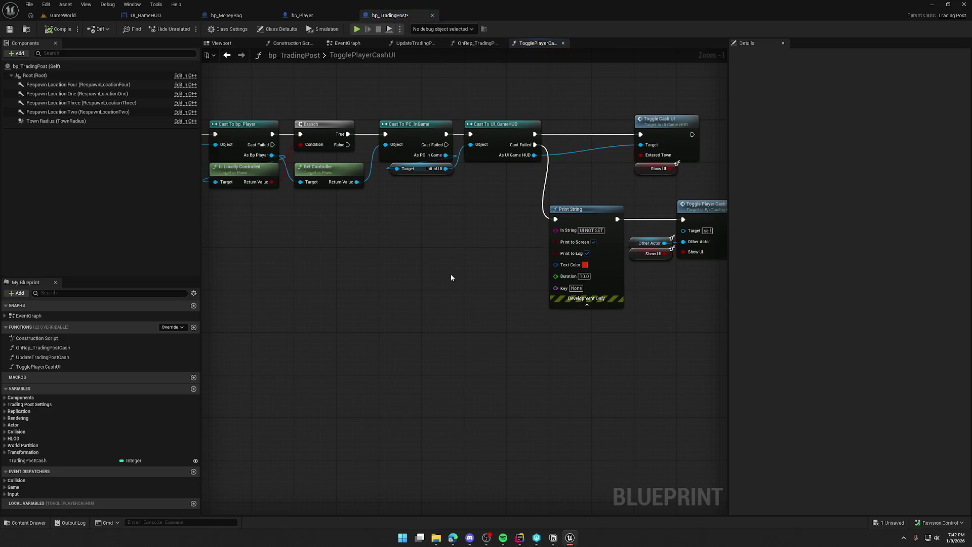
Check CurrentTradingPost's options in bp_Player, then return to bp_TradingPost's TogglePlayerCashUI entry node.
{"action": "left_click", "coordinate": [302, 15]}
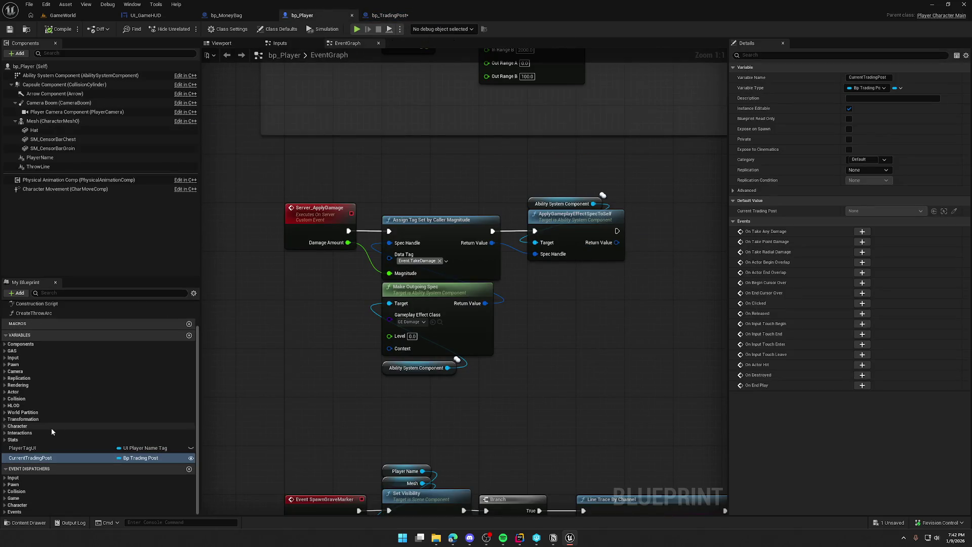
{"action": "right_click", "coordinate": [50, 459]}
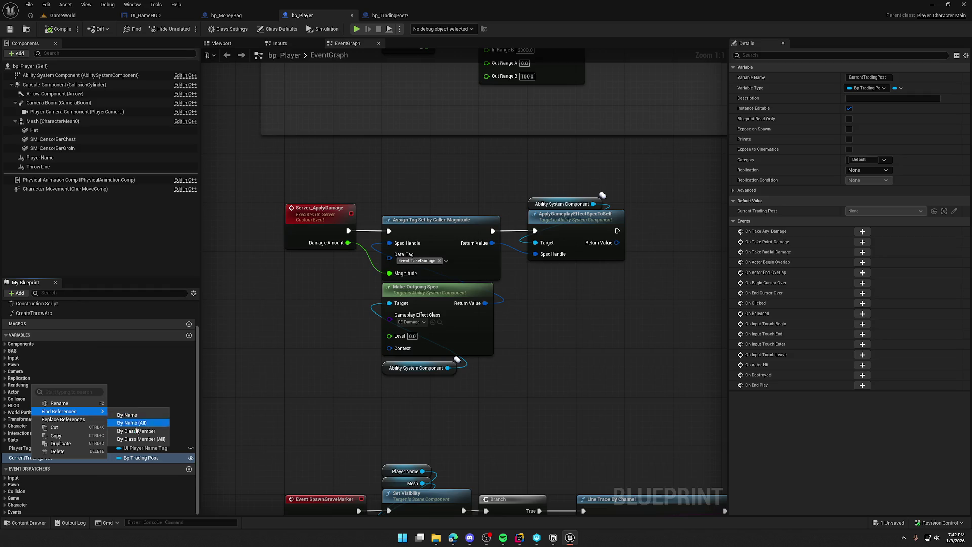
{"action": "left_click", "coordinate": [288, 397]}
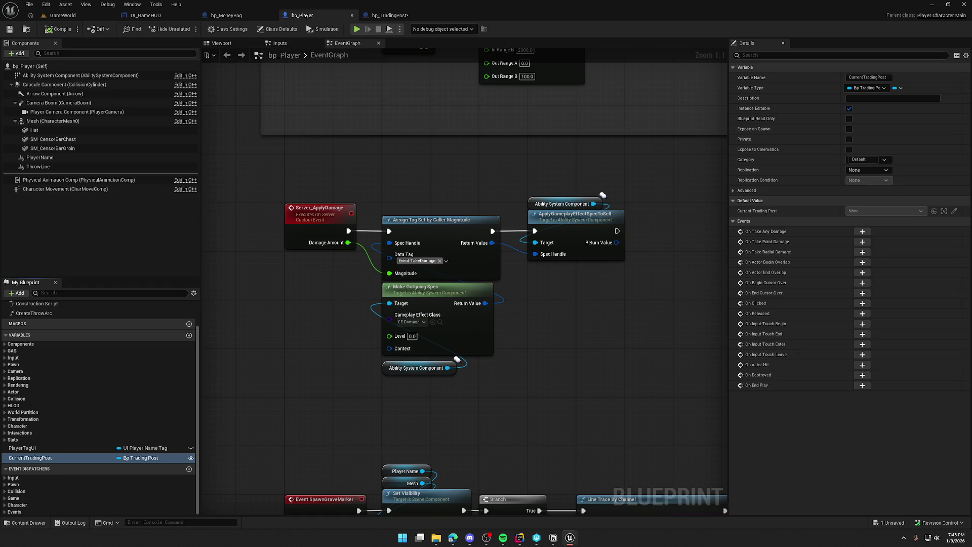
{"action": "left_click", "coordinate": [30, 458]}
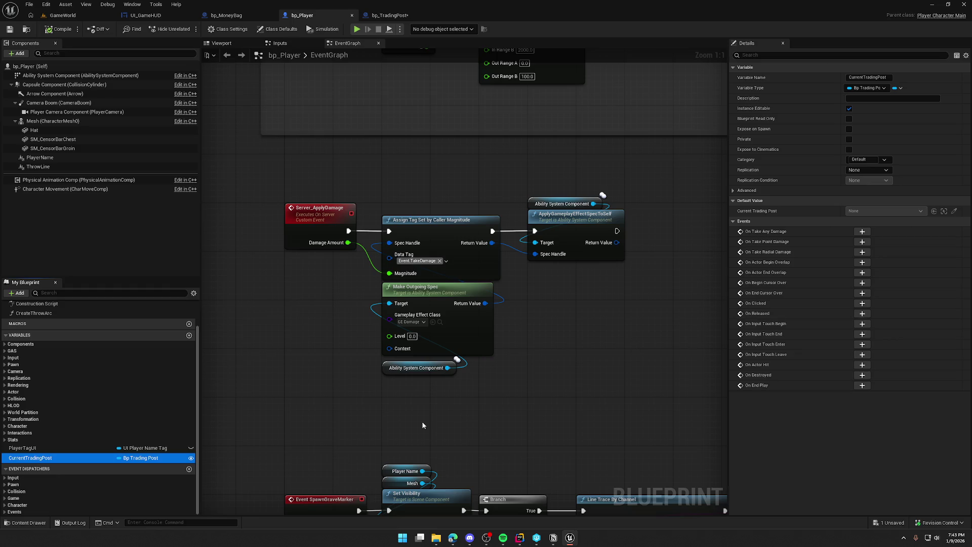
{"action": "left_click", "coordinate": [408, 17]}
{"action": "left_click_drag", "start_coordinate": [410, 100], "coordinate": [516, 115]}
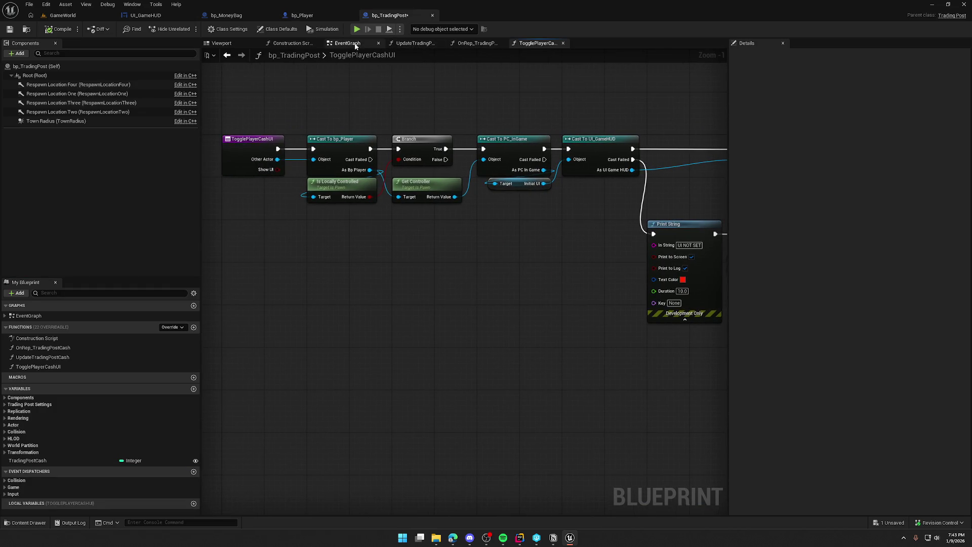
Open TogglePlayerCashUI and move the Branch, cast and controller nodes right to make room.
{"action": "left_click", "coordinate": [348, 43]}
{"action": "double_click", "coordinate": [481, 147]}
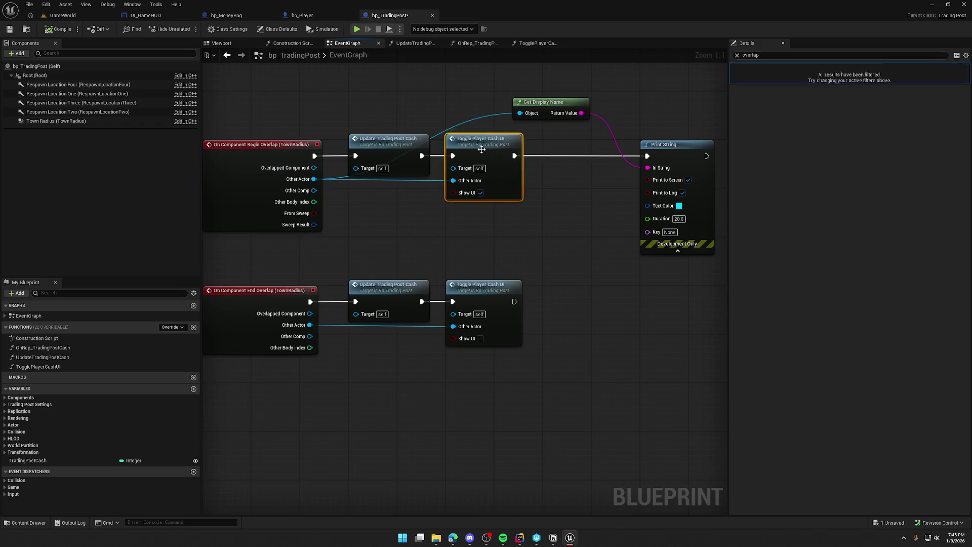
{"action": "mouse_move", "coordinate": [528, 286]}
{"action": "left_mouse_down"}
{"action": "mouse_move", "coordinate": [393, 269]}
{"action": "mouse_move", "coordinate": [431, 270]}
{"action": "left_mouse_up"}
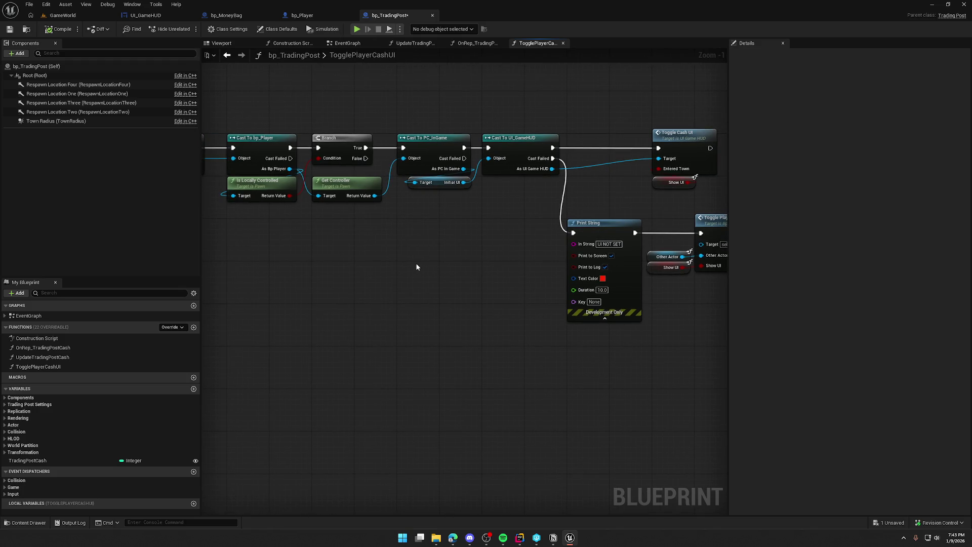
{"action": "left_click_drag", "start_coordinate": [330, 135], "coordinate": [668, 329]}
{"action": "scroll", "coordinate": [518, 329], "scroll_direction": "up", "scroll_amount": 1}
{"action": "left_click_drag", "start_coordinate": [436, 178], "coordinate": [532, 178]}
Insert SET Current Trading Post, fed by Self, between the bp_Player cast and the Branch.
{"action": "left_click_drag", "start_coordinate": [373, 211], "coordinate": [421, 242]}
{"action": "type", "text": "set current"}
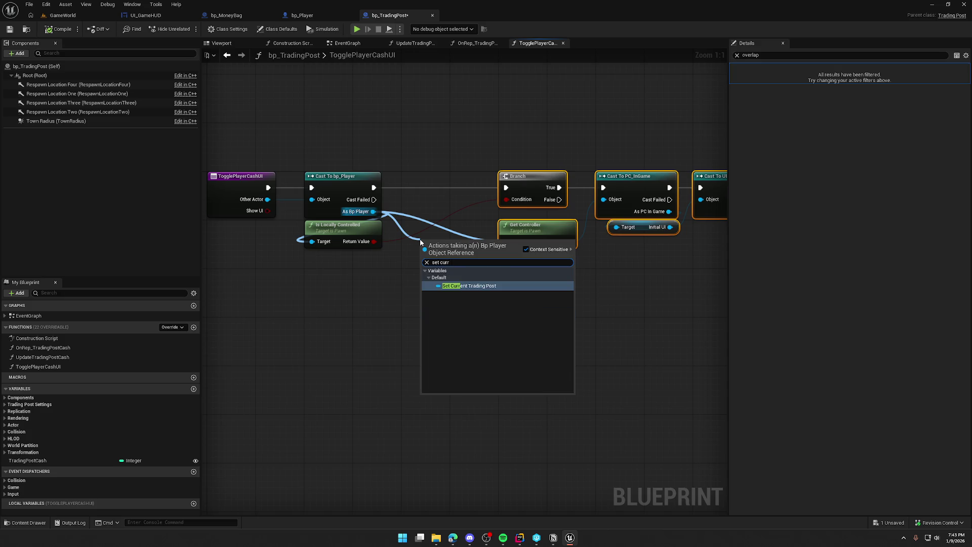
{"action": "key", "text": "Return"}
{"action": "left_click_drag", "start_coordinate": [405, 209], "coordinate": [374, 187]}
{"action": "mouse_move", "coordinate": [457, 249]}
{"action": "left_mouse_down"}
{"action": "mouse_move", "coordinate": [437, 184]}
{"action": "mouse_move", "coordinate": [506, 188]}
{"action": "left_mouse_up"}
{"action": "left_click", "coordinate": [436, 262]}
{"action": "left_click_drag", "start_coordinate": [410, 199], "coordinate": [428, 244]}
{"action": "type", "text": "self"}
{"action": "key", "text": "Return"}
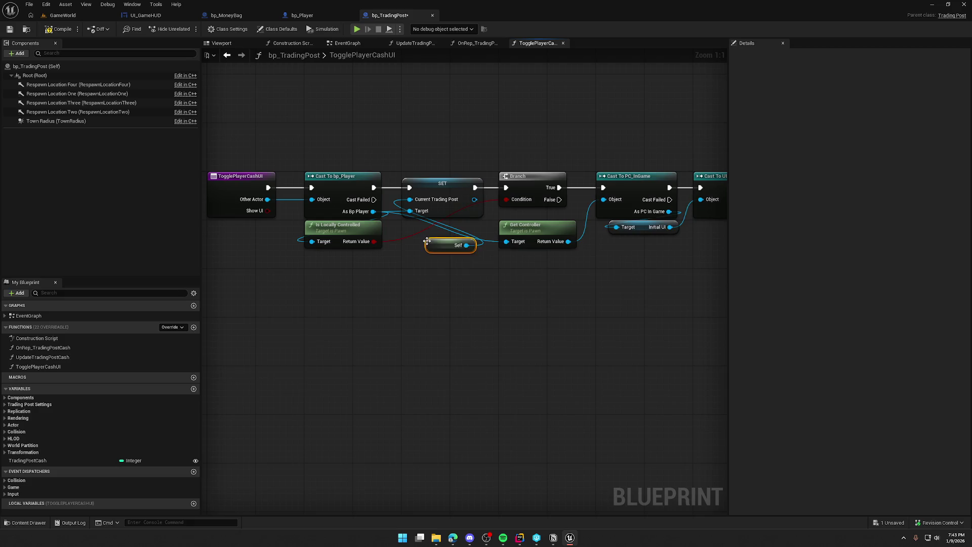
{"action": "mouse_move", "coordinate": [438, 248]}
{"action": "left_mouse_down"}
{"action": "mouse_move", "coordinate": [406, 165]}
{"action": "mouse_move", "coordinate": [416, 179]}
{"action": "left_mouse_up"}
{"action": "left_click_drag", "start_coordinate": [344, 225], "coordinate": [442, 225]}
{"action": "left_click", "coordinate": [483, 318]}
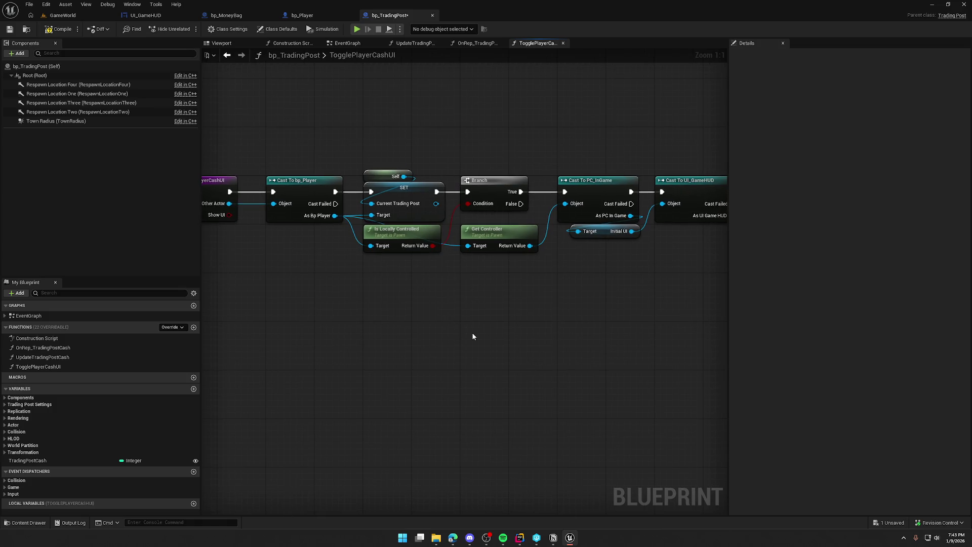
Compile and save the Blueprint, review the function graph, and return to the EventGraph.
{"action": "left_click", "coordinate": [57, 28]}
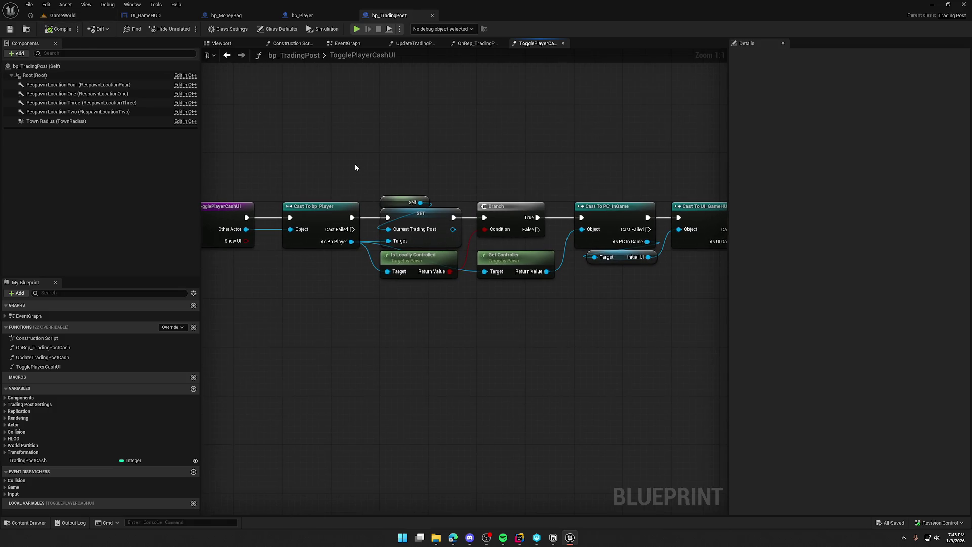
{"action": "mouse_move", "coordinate": [400, 163]}
{"action": "left_mouse_down"}
{"action": "mouse_move", "coordinate": [358, 129]}
{"action": "mouse_move", "coordinate": [499, 141]}
{"action": "mouse_move", "coordinate": [294, 122]}
{"action": "left_mouse_up"}
{"action": "left_click_drag", "start_coordinate": [518, 365], "coordinate": [298, 246]}
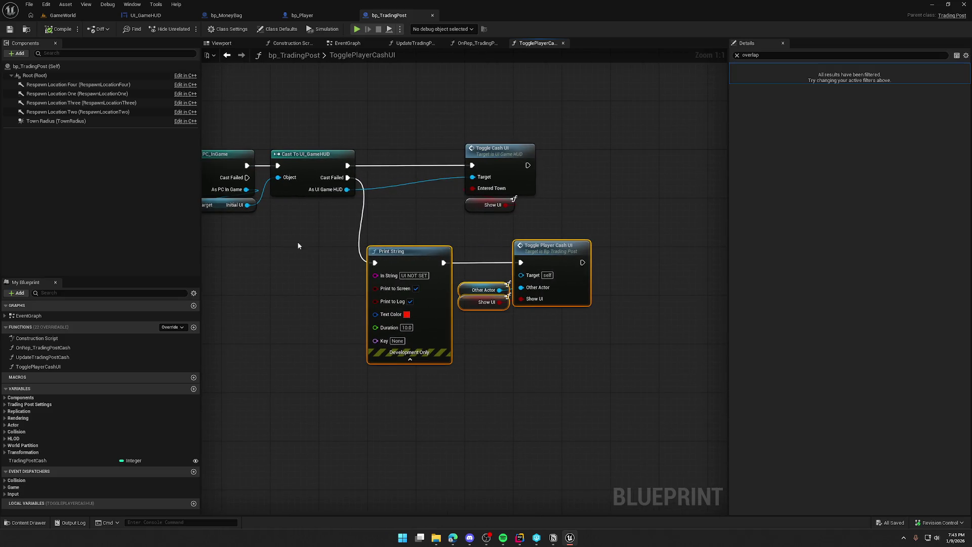
{"action": "left_click_drag", "start_coordinate": [304, 375], "coordinate": [614, 236]}
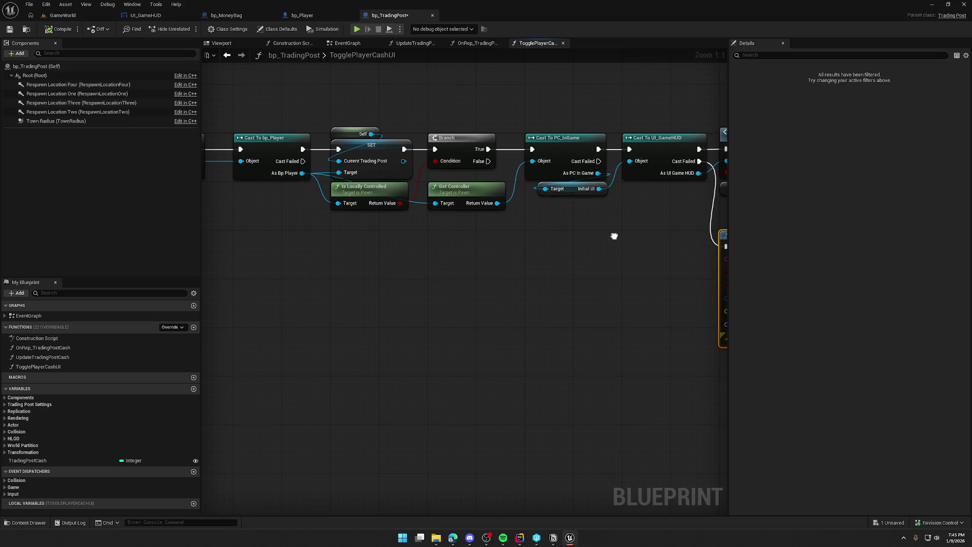
{"action": "mouse_move", "coordinate": [676, 284]}
{"action": "left_mouse_down"}
{"action": "mouse_move", "coordinate": [642, 278]}
{"action": "mouse_move", "coordinate": [625, 292]}
{"action": "left_mouse_up"}
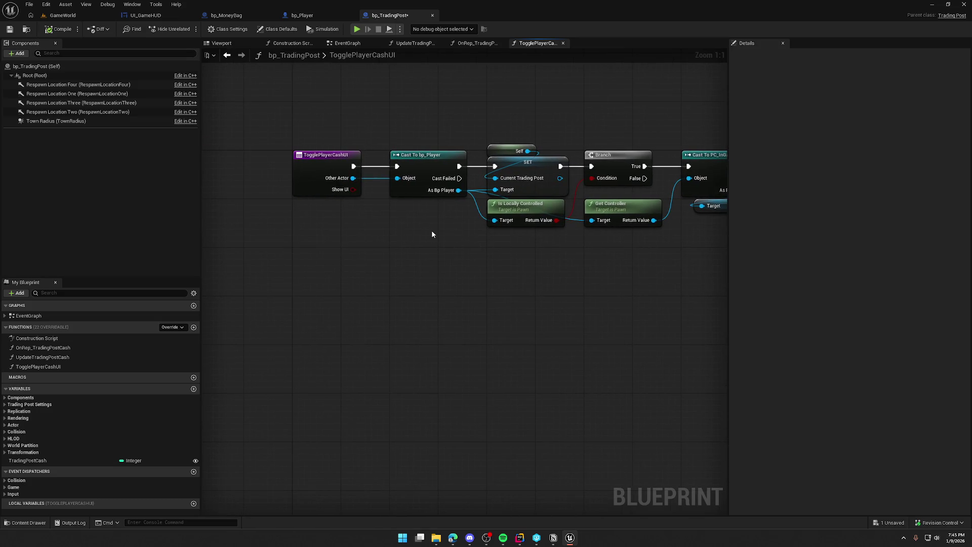
{"action": "left_click", "coordinate": [340, 45]}
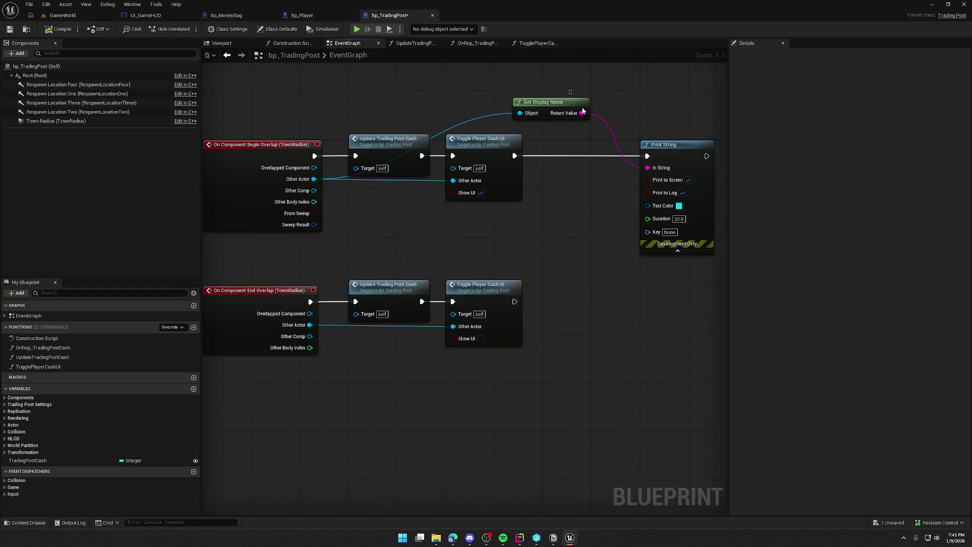
Delete the Get Display Name debug print and review the TogglePlayerCashUI function's HUD casts and retry call.
{"action": "key", "text": "Delete"}
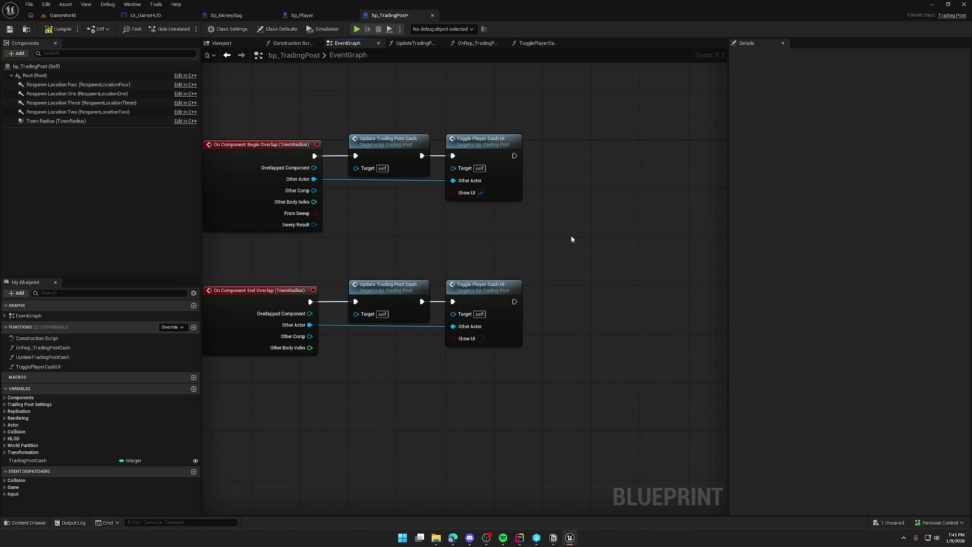
{"action": "left_click_drag", "start_coordinate": [572, 239], "coordinate": [599, 244]}
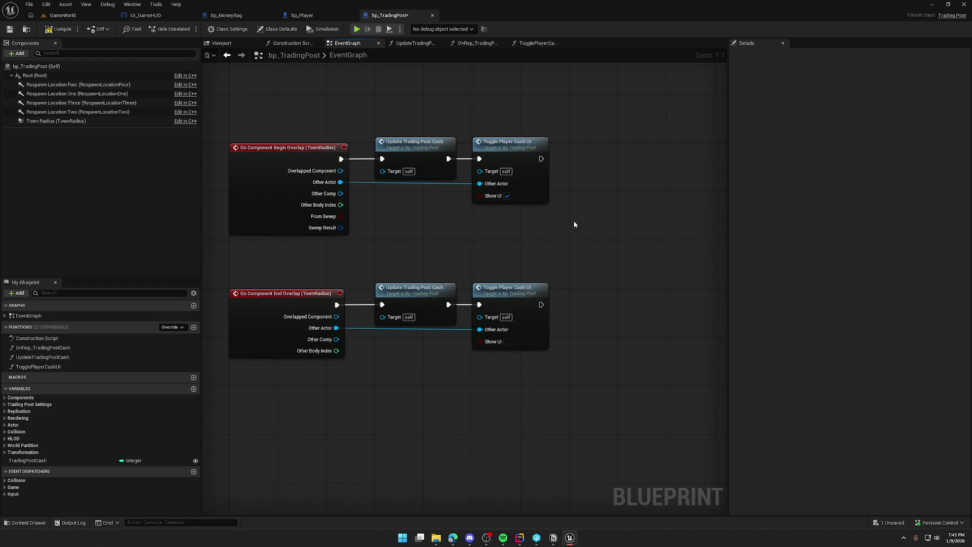
{"action": "left_click_drag", "start_coordinate": [577, 226], "coordinate": [491, 229]}
{"action": "left_click", "coordinate": [421, 148]}
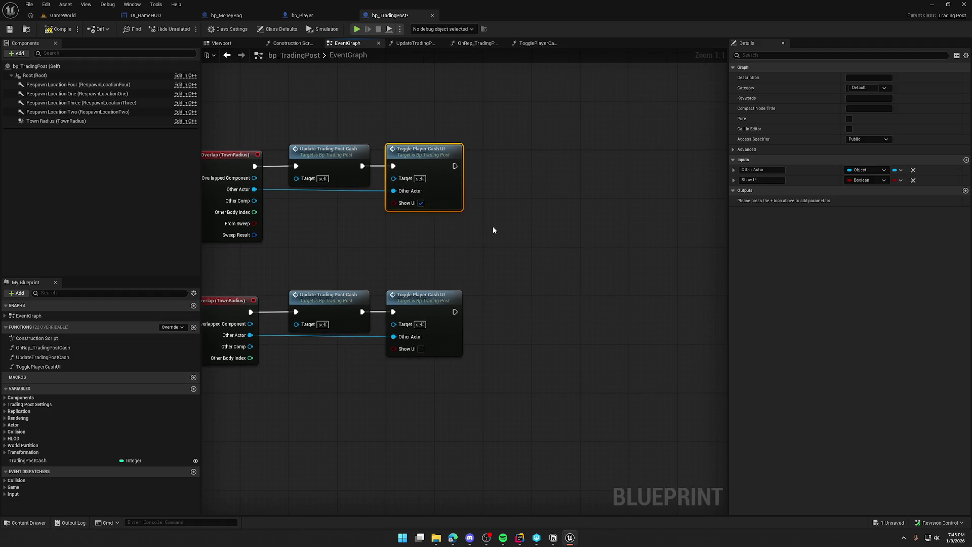
{"action": "double_click", "coordinate": [445, 149]}
{"action": "mouse_move", "coordinate": [565, 330]}
{"action": "left_mouse_down"}
{"action": "mouse_move", "coordinate": [396, 323]}
{"action": "mouse_move", "coordinate": [512, 304]}
{"action": "left_mouse_up"}
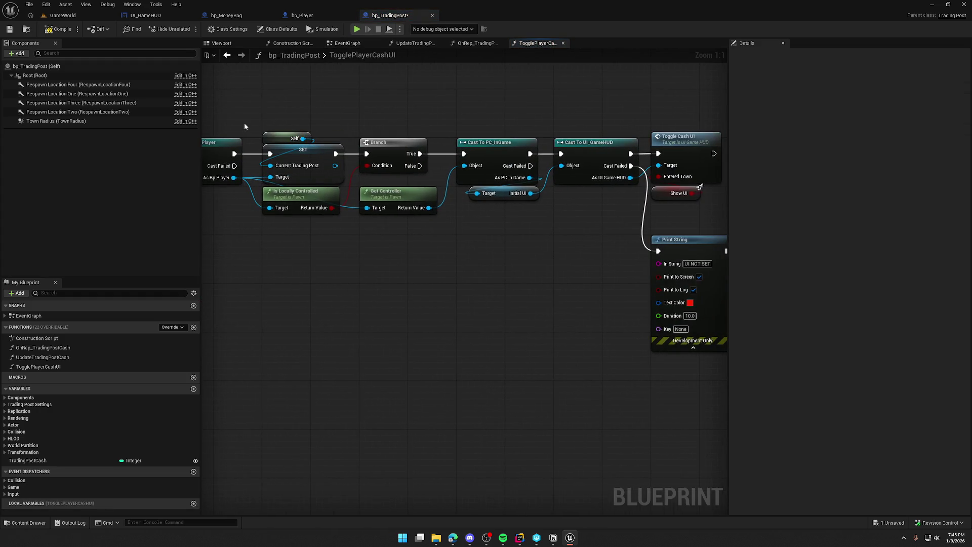
{"action": "mouse_move", "coordinate": [477, 375]}
{"action": "left_mouse_down"}
{"action": "mouse_move", "coordinate": [308, 360]}
{"action": "mouse_move", "coordinate": [550, 349]}
{"action": "mouse_move", "coordinate": [254, 347]}
{"action": "left_mouse_up"}
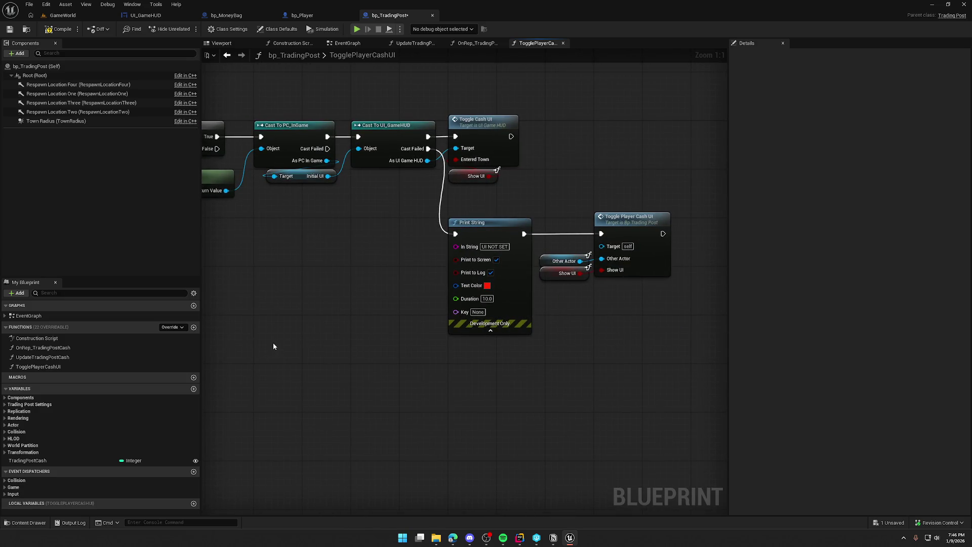
Add a 0.2-second Delay between Update Trading Post Cash and the begin-overlap Toggle Player Cash UI.
{"action": "left_click", "coordinate": [348, 43]}
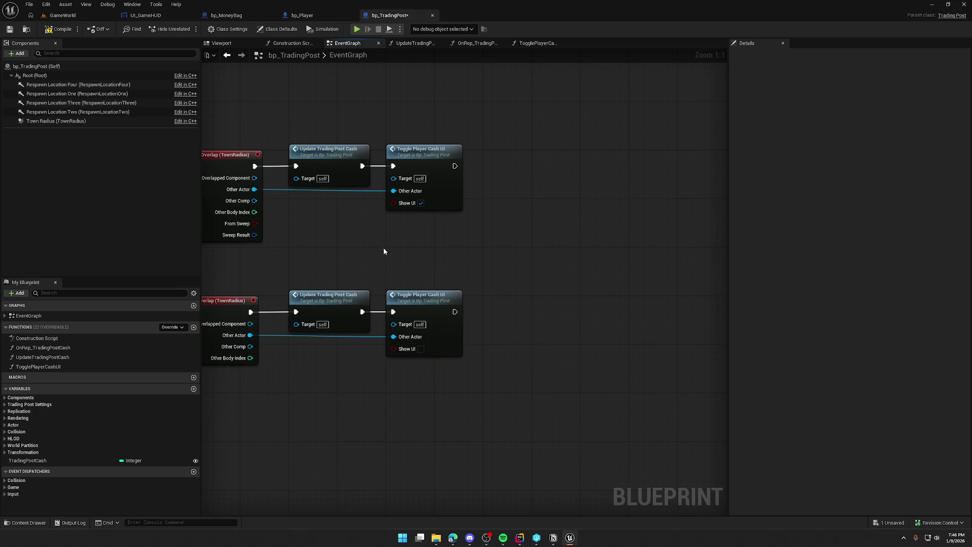
{"action": "left_click_drag", "start_coordinate": [384, 247], "coordinate": [484, 248]}
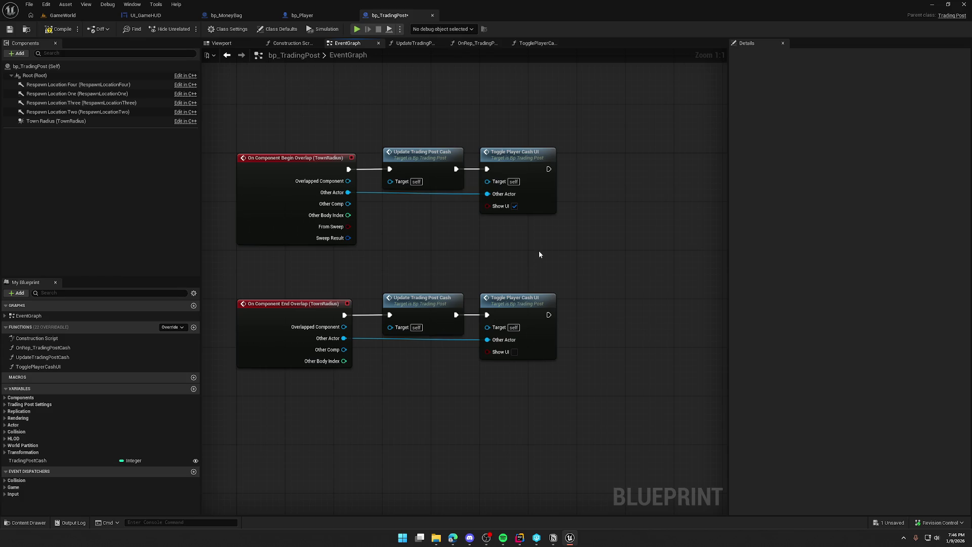
{"action": "mouse_move", "coordinate": [566, 169]}
{"action": "left_mouse_down"}
{"action": "mouse_move", "coordinate": [490, 177]}
{"action": "mouse_move", "coordinate": [576, 167]}
{"action": "left_mouse_up"}
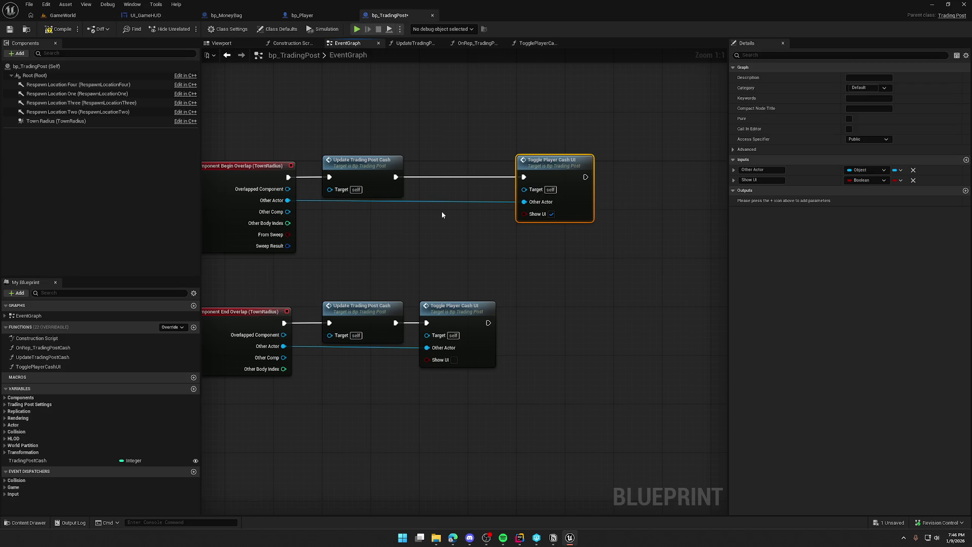
{"action": "left_click", "coordinate": [433, 172]}
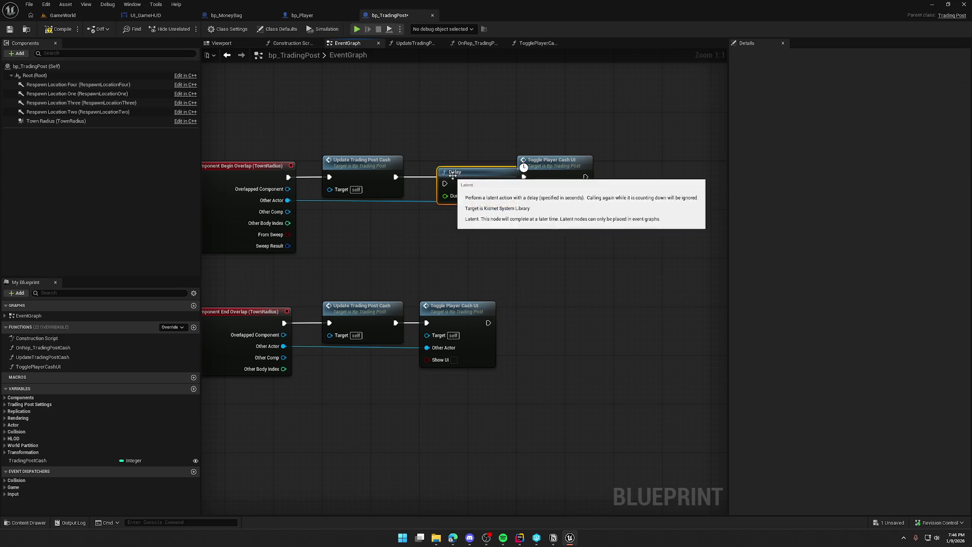
{"action": "left_click_drag", "start_coordinate": [396, 177], "coordinate": [427, 177]}
{"action": "left_click_drag", "start_coordinate": [498, 177], "coordinate": [524, 179]}
{"action": "left_click", "coordinate": [473, 118]}
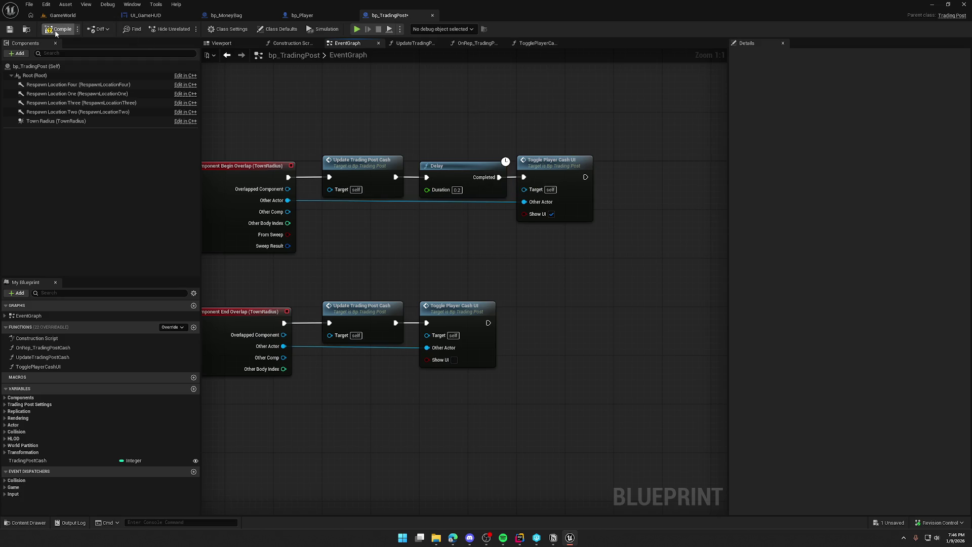
Test-play the delayed cash toggle by walking the character around, stop, then open UI_GameHUD.
{"action": "left_click", "coordinate": [357, 28]}
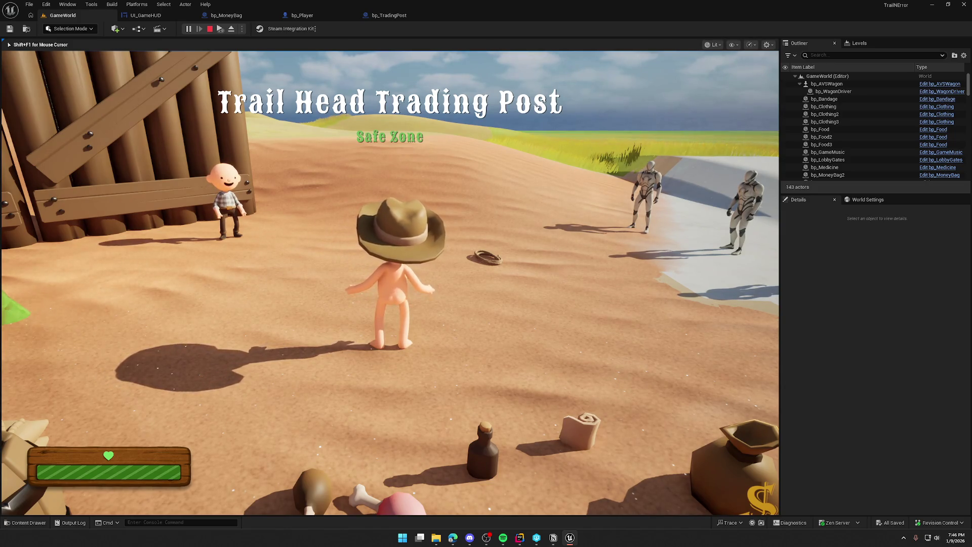
{"action": "key", "text": "w"}
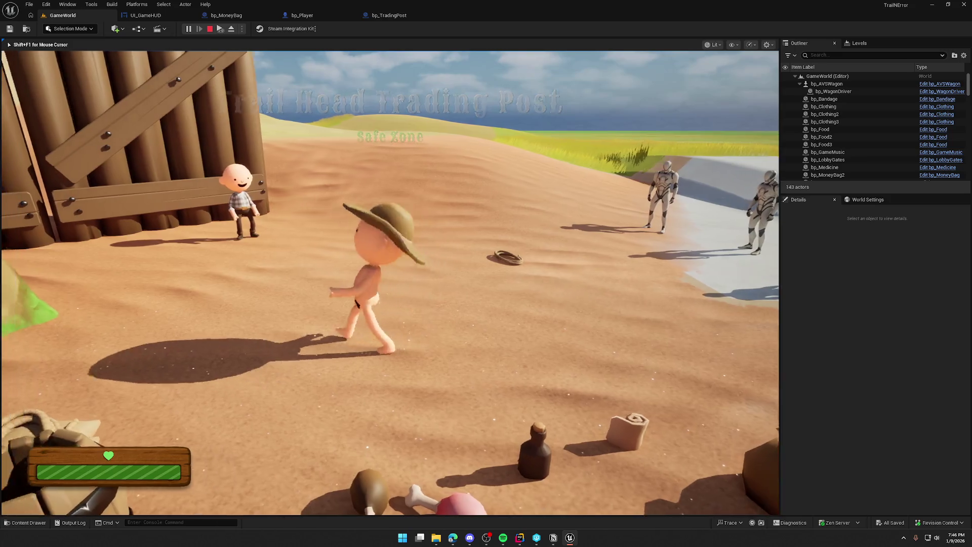
{"action": "key", "text": "shift+F1"}
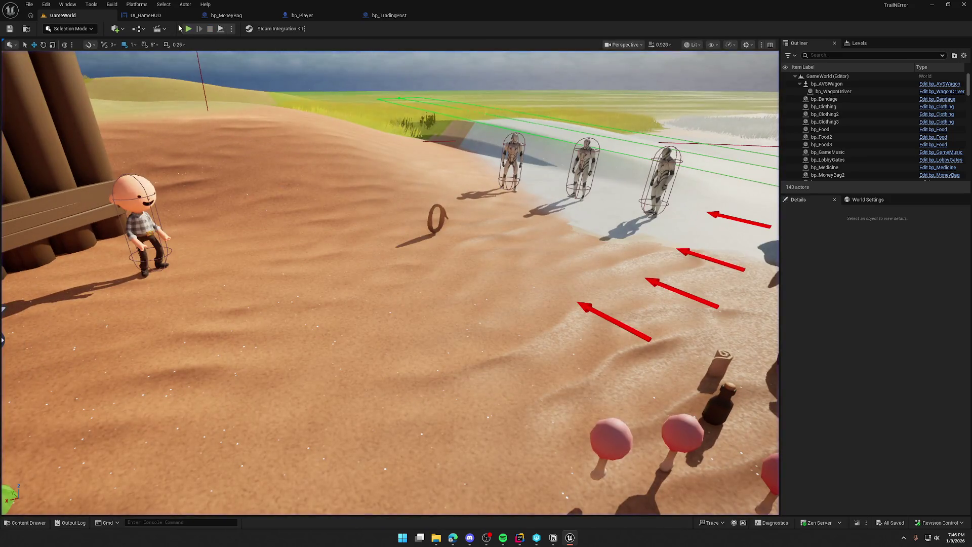
{"action": "left_click", "coordinate": [157, 19]}
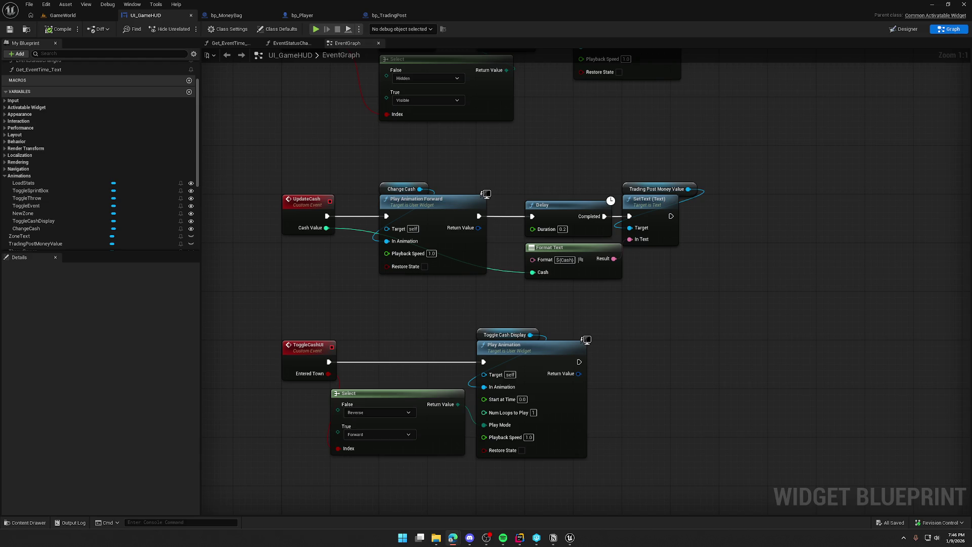
Nudge bp_MoneyBag's Display Money node and compile, then bring up bp_TradingPost's event graph.
{"action": "mouse_move", "coordinate": [301, 280]}
{"action": "left_mouse_down"}
{"action": "mouse_move", "coordinate": [359, 297]}
{"action": "mouse_move", "coordinate": [322, 285]}
{"action": "left_mouse_up"}
{"action": "left_click", "coordinate": [224, 16]}
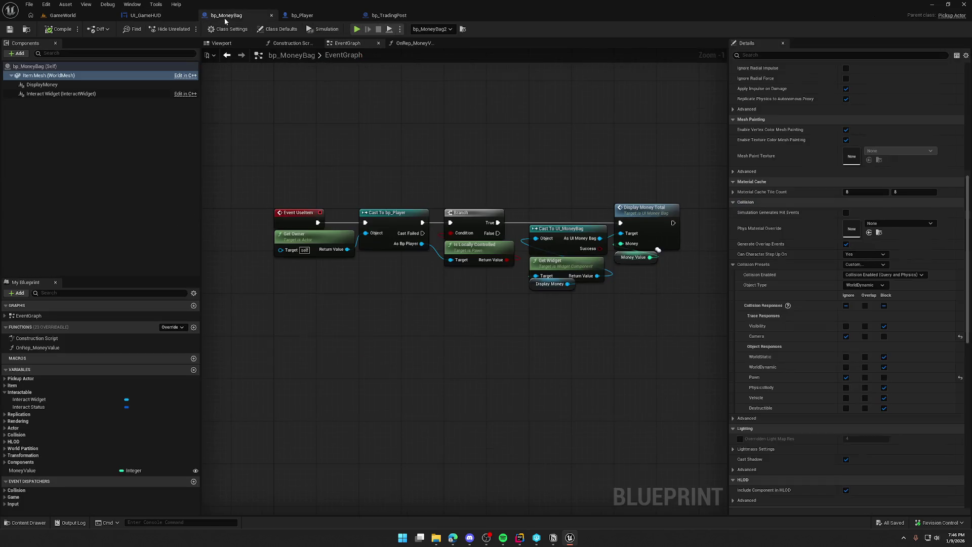
{"action": "left_click_drag", "start_coordinate": [552, 290], "coordinate": [530, 319]}
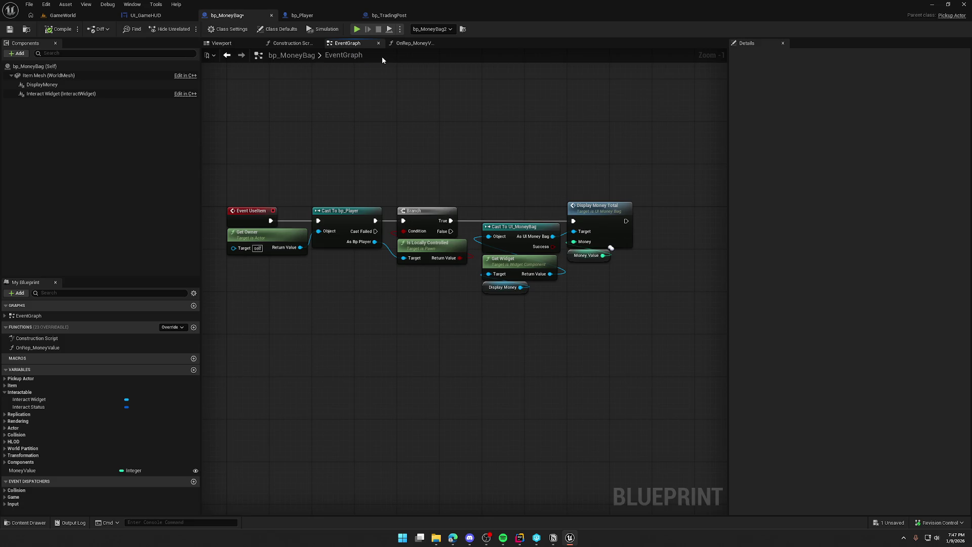
{"action": "left_click", "coordinate": [60, 29]}
{"action": "left_click", "coordinate": [327, 15]}
{"action": "left_click", "coordinate": [402, 15]}
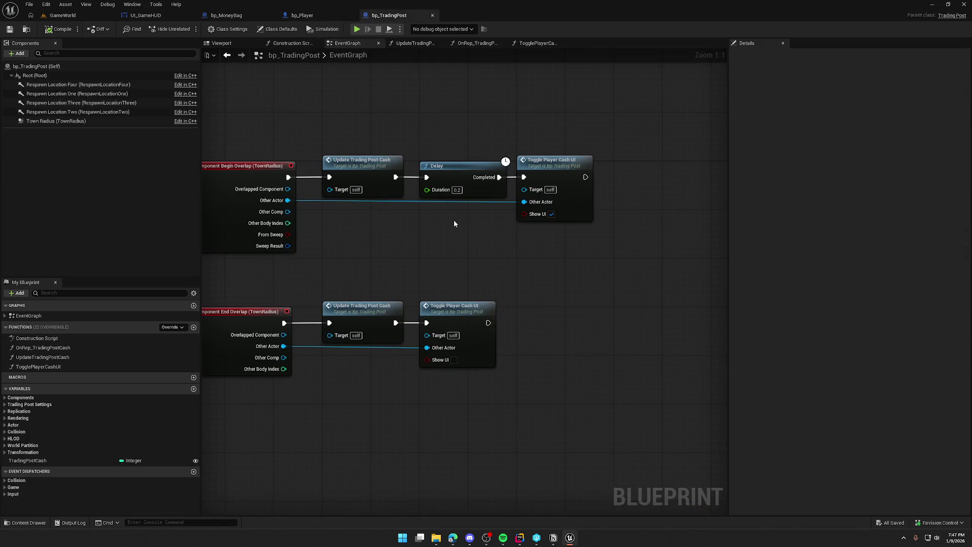
Open the TogglePlayerCashUI function and locate its SET and Cast To UI_GameHUD nodes.
{"action": "left_click_drag", "start_coordinate": [455, 220], "coordinate": [557, 172]}
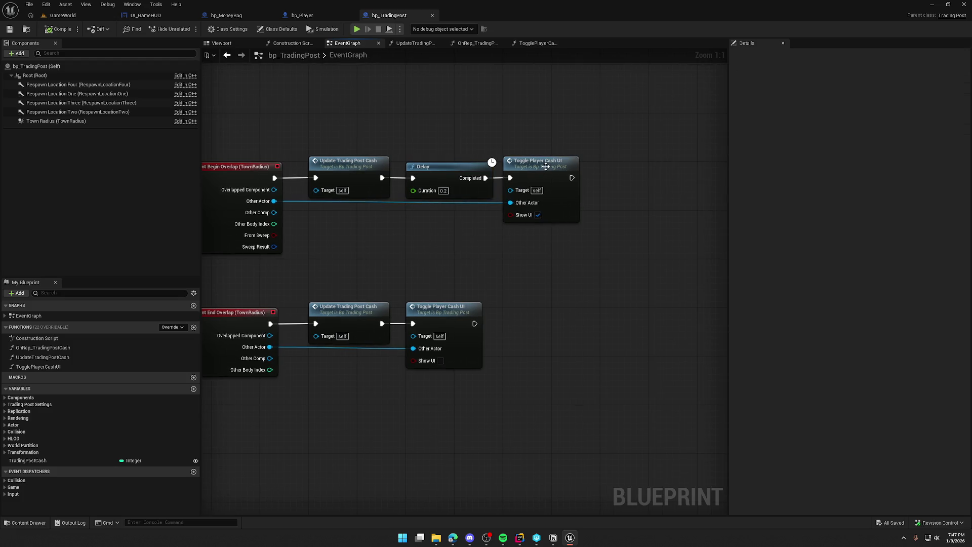
{"action": "double_click", "coordinate": [561, 164]}
{"action": "left_click_drag", "start_coordinate": [445, 208], "coordinate": [617, 376]}
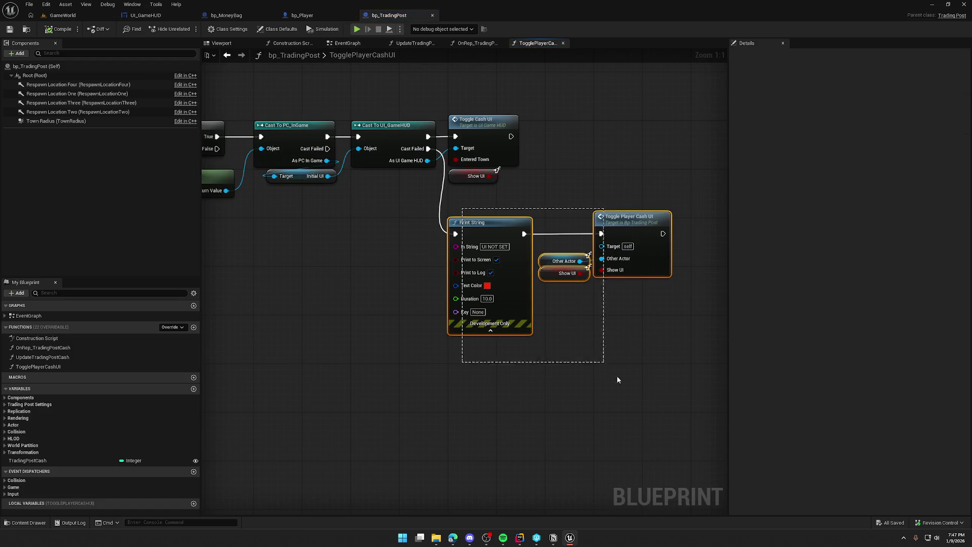
{"action": "left_click", "coordinate": [348, 299]}
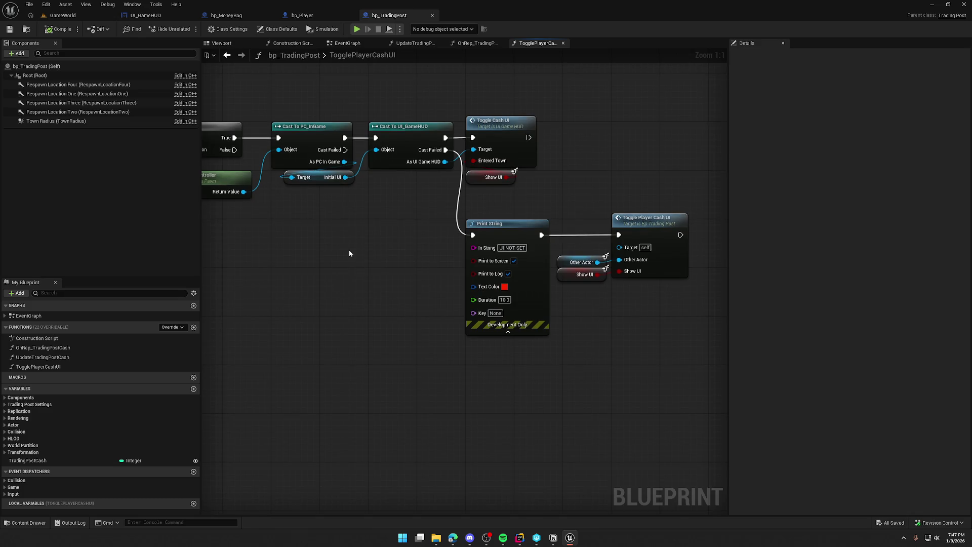
{"action": "mouse_move", "coordinate": [349, 253]}
{"action": "left_mouse_down"}
{"action": "mouse_move", "coordinate": [601, 275]}
{"action": "mouse_move", "coordinate": [629, 293]}
{"action": "mouse_move", "coordinate": [567, 310]}
{"action": "left_mouse_up"}
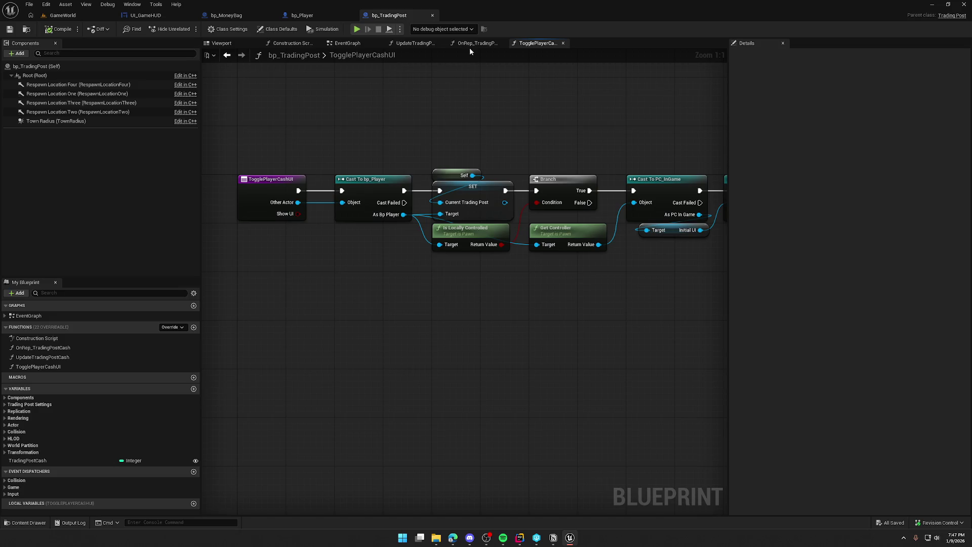
{"action": "left_click", "coordinate": [347, 43]}
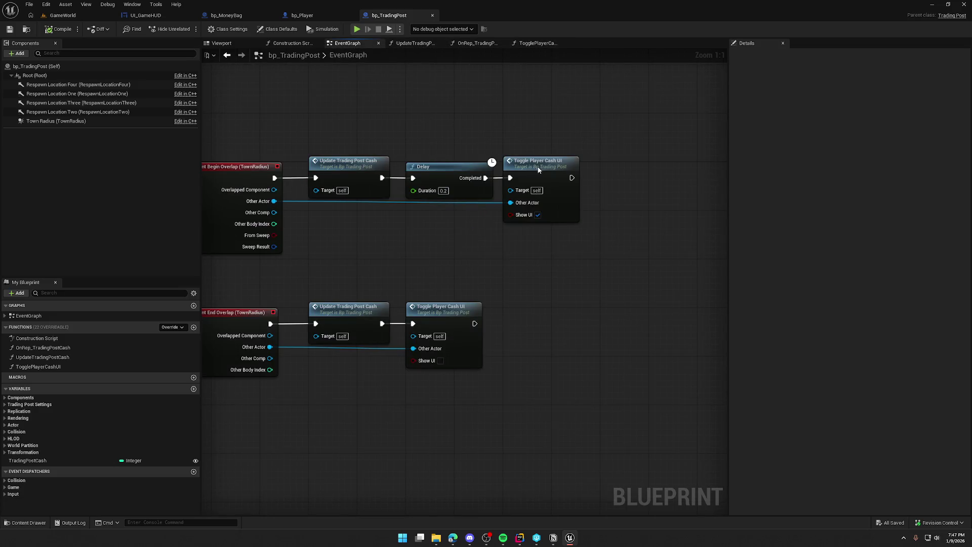
{"action": "double_click", "coordinate": [540, 168]}
{"action": "left_click_drag", "start_coordinate": [534, 229], "coordinate": [455, 256]}
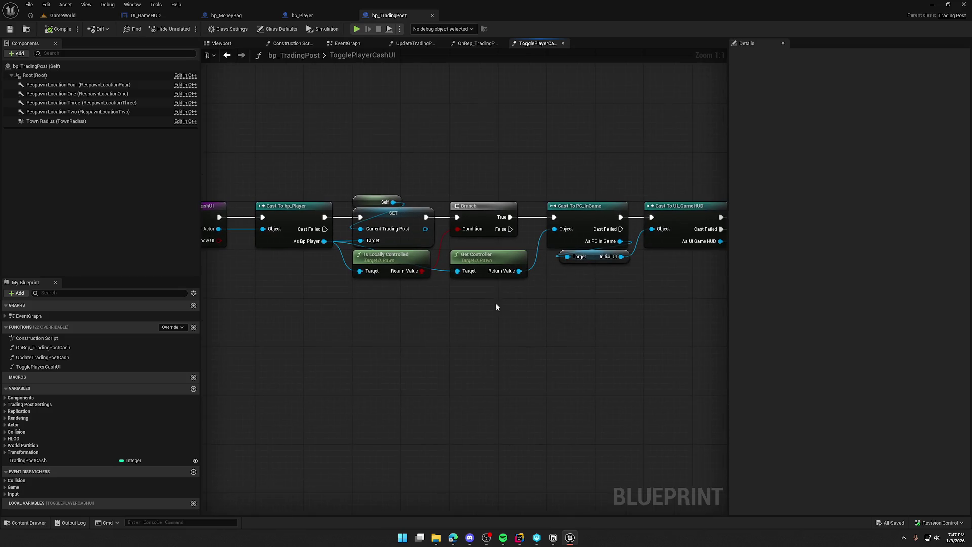
Add a Print String after SET showing the player's display name, save, and play-test in GameWorld.
{"action": "mouse_move", "coordinate": [427, 217]}
{"action": "left_mouse_down"}
{"action": "mouse_move", "coordinate": [433, 187]}
{"action": "mouse_move", "coordinate": [405, 138]}
{"action": "left_mouse_up"}
{"action": "type", "text": "print"}
{"action": "key", "text": "Return"}
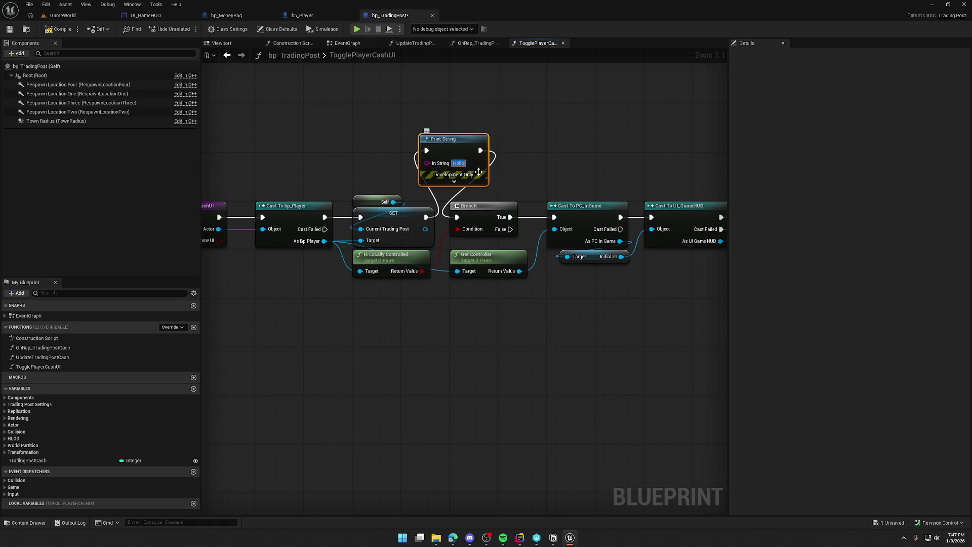
{"action": "left_click_drag", "start_coordinate": [324, 241], "coordinate": [427, 163]}
{"action": "key", "text": "ctrl+s"}
{"action": "left_click", "coordinate": [54, 15]}
{"action": "key", "text": "alt+p"}
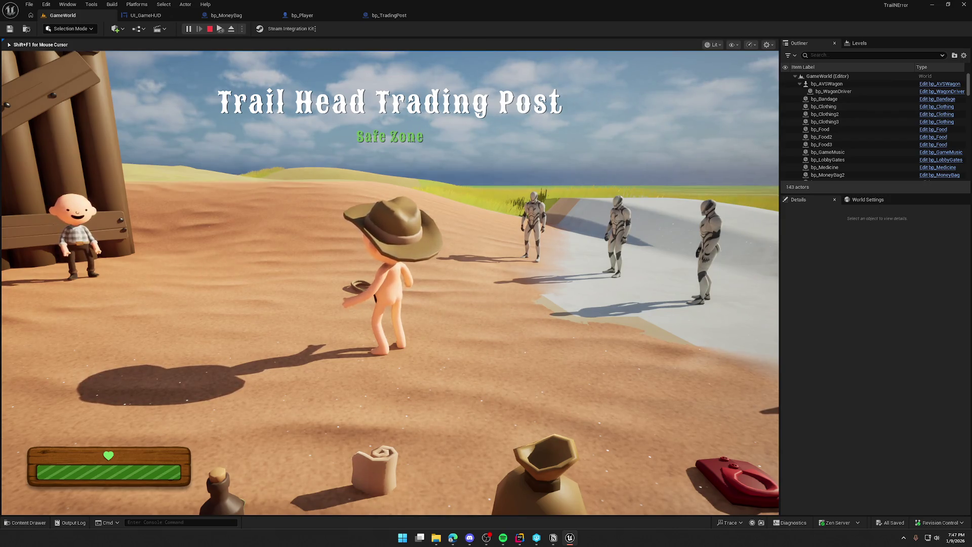
Stop the session and add a Hello debug Print String off the failed player cast.
{"action": "key", "text": "Escape"}
{"action": "left_click", "coordinate": [384, 15]}
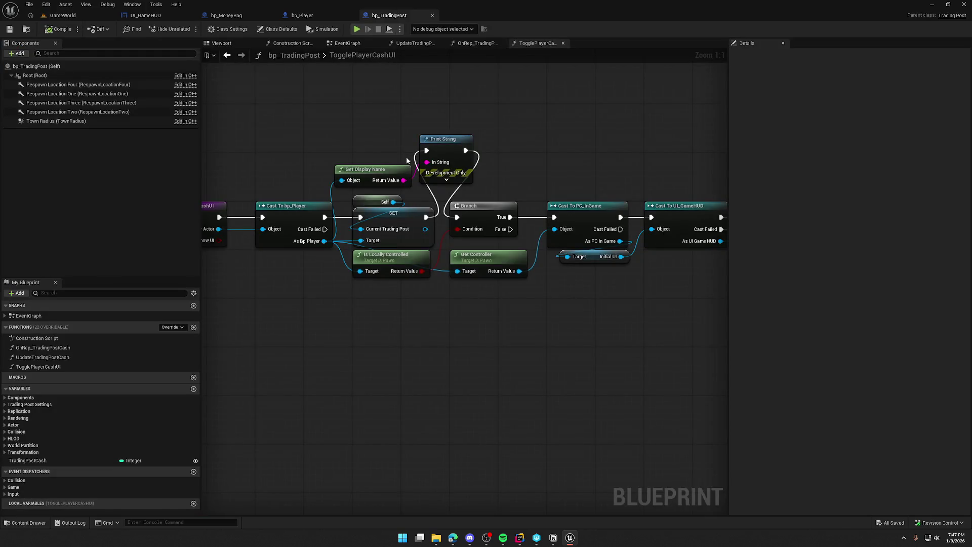
{"action": "left_click_drag", "start_coordinate": [441, 172], "coordinate": [443, 175]}
{"action": "mouse_move", "coordinate": [516, 175]}
{"action": "left_mouse_down"}
{"action": "mouse_move", "coordinate": [648, 144]}
{"action": "mouse_move", "coordinate": [552, 170]}
{"action": "left_mouse_up"}
{"action": "left_click", "coordinate": [552, 169]}
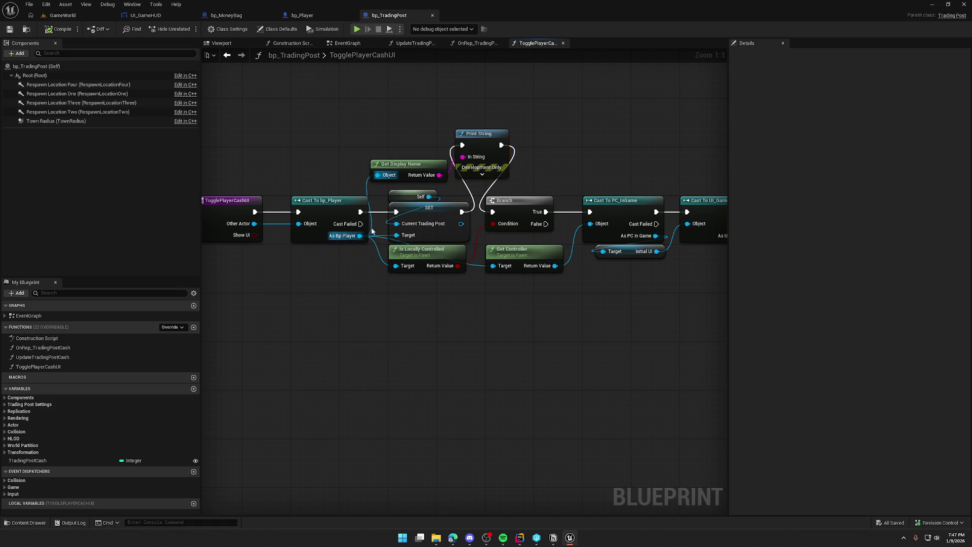
{"action": "mouse_move", "coordinate": [360, 224]}
{"action": "left_mouse_down"}
{"action": "mouse_move", "coordinate": [383, 334]}
{"action": "mouse_move", "coordinate": [385, 325]}
{"action": "left_mouse_up"}
{"action": "type", "text": "print"}
{"action": "key", "text": "Return"}
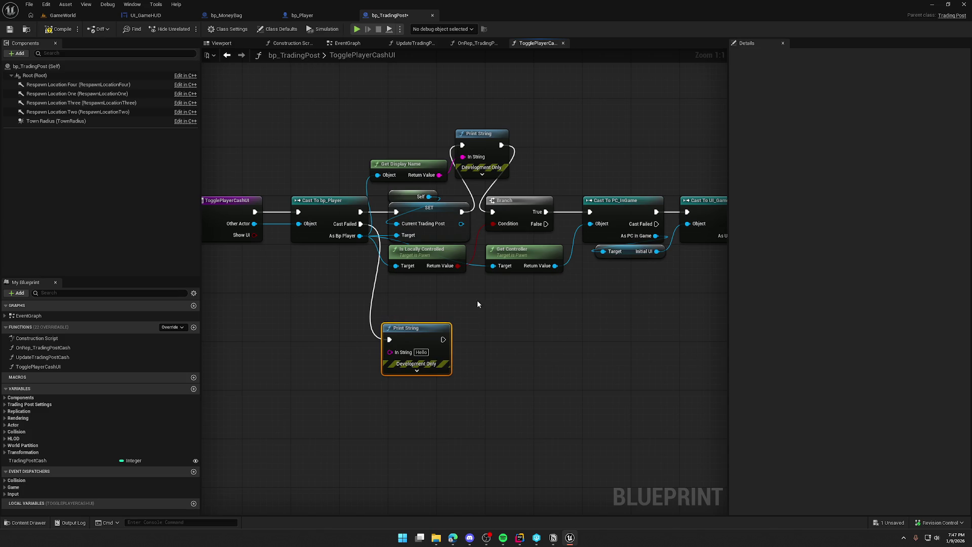
Play-test to see the Hello print, check bp_Player, then delete that Print String.
{"action": "left_click", "coordinate": [63, 15]}
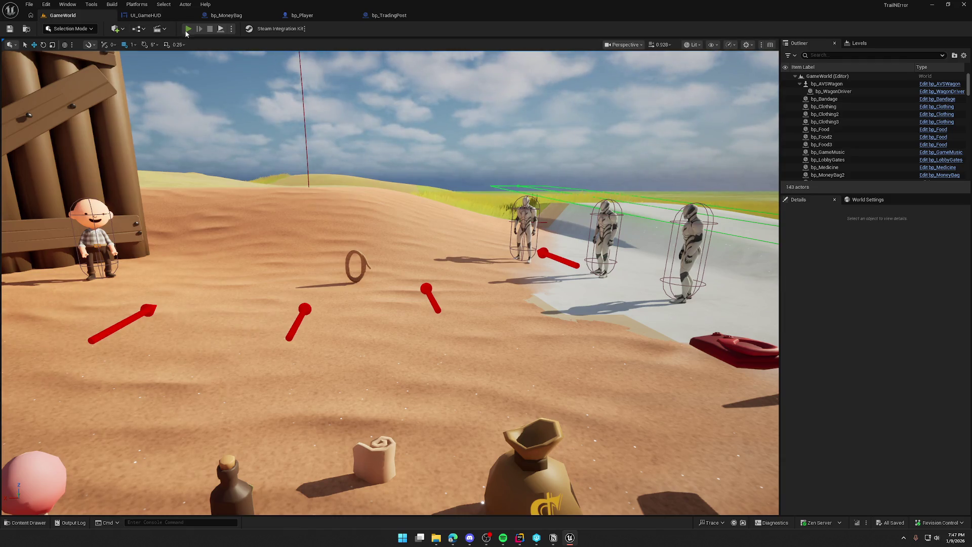
{"action": "left_click", "coordinate": [188, 29]}
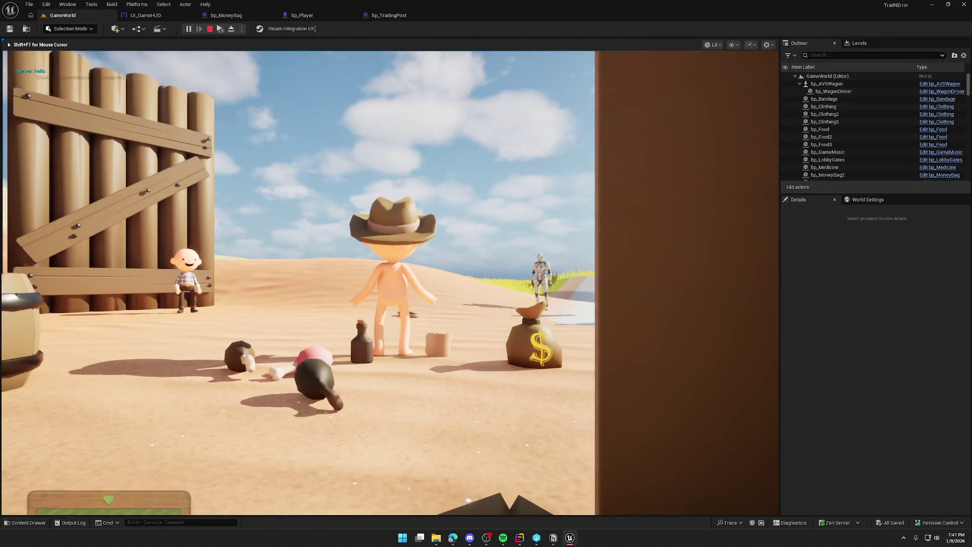
{"action": "key", "text": "shift+F1"}
{"action": "left_click", "coordinate": [326, 15]}
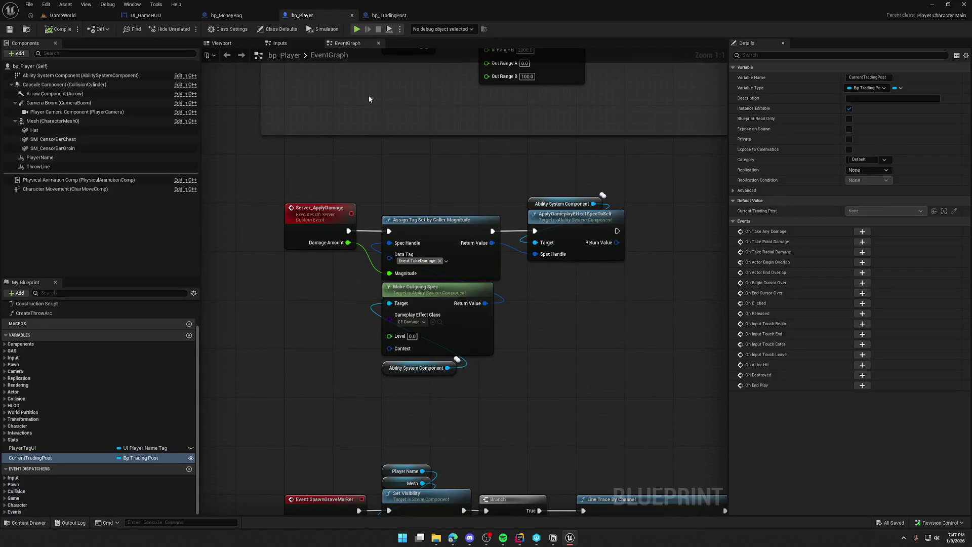
{"action": "left_click", "coordinate": [389, 15]}
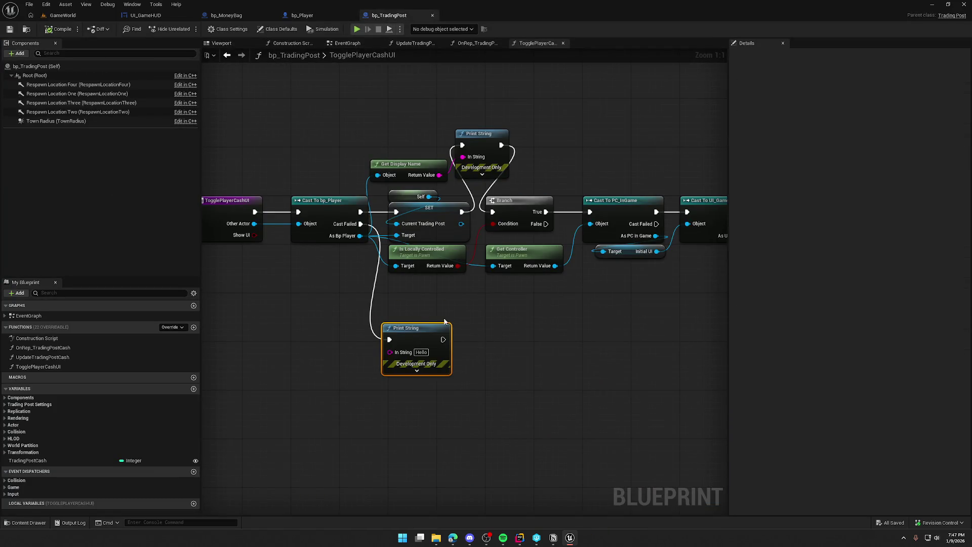
{"action": "key", "text": "Delete"}
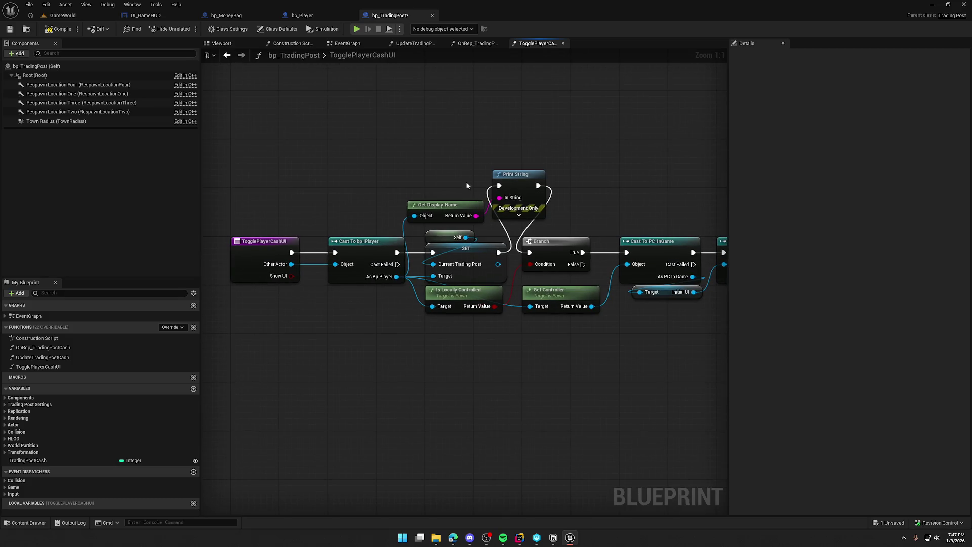
Delete the display-name Print String and Get Display Name nodes and compile bp_TradingPost.
{"action": "mouse_move", "coordinate": [503, 252]}
{"action": "left_mouse_down"}
{"action": "mouse_move", "coordinate": [535, 258]}
{"action": "mouse_move", "coordinate": [504, 251]}
{"action": "mouse_move", "coordinate": [529, 252]}
{"action": "left_mouse_up"}
{"action": "left_click_drag", "start_coordinate": [560, 217], "coordinate": [439, 167]}
{"action": "key", "text": "Delete"}
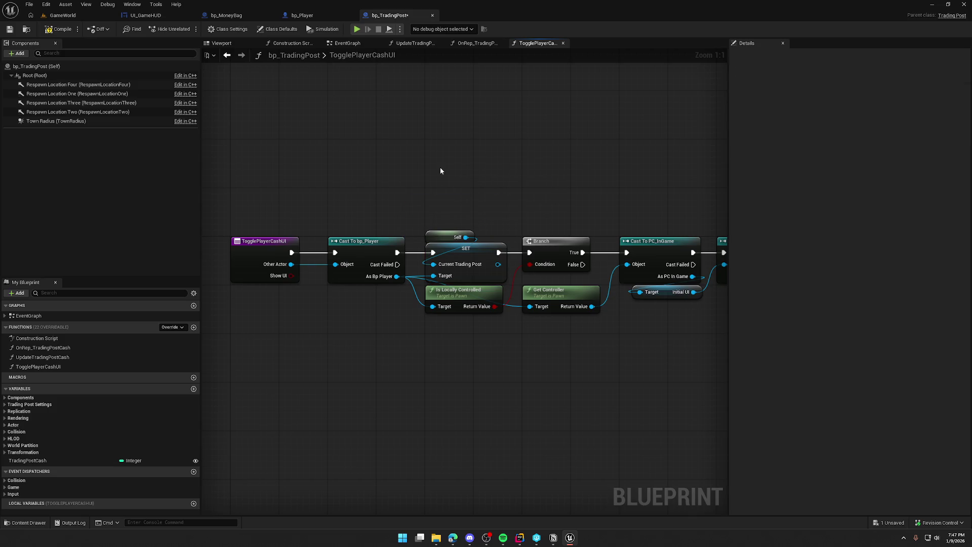
{"action": "left_click", "coordinate": [47, 30]}
Remove the Delay so Update Trading Post Cash feeds Toggle Player Cash UI directly, and save.
{"action": "left_click", "coordinate": [347, 43]}
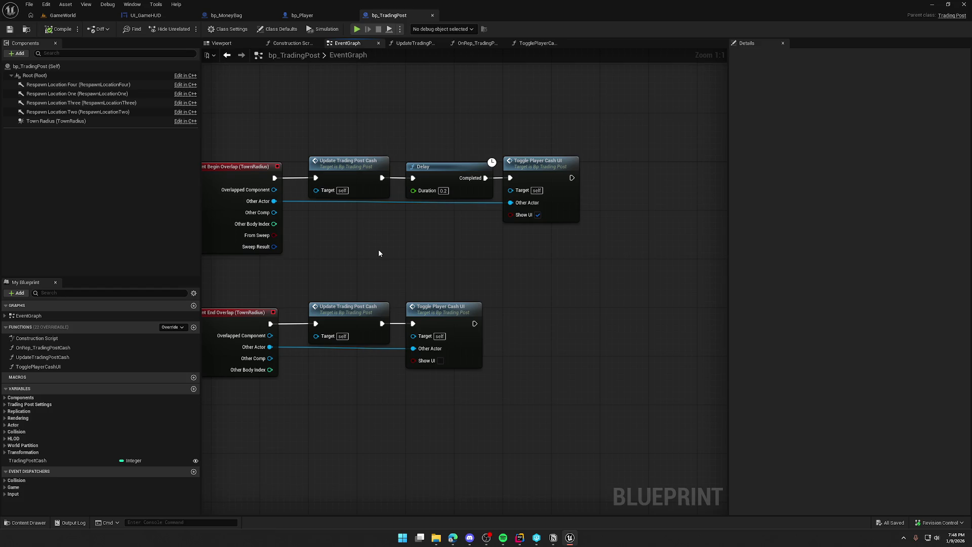
{"action": "left_click_drag", "start_coordinate": [378, 249], "coordinate": [400, 251]}
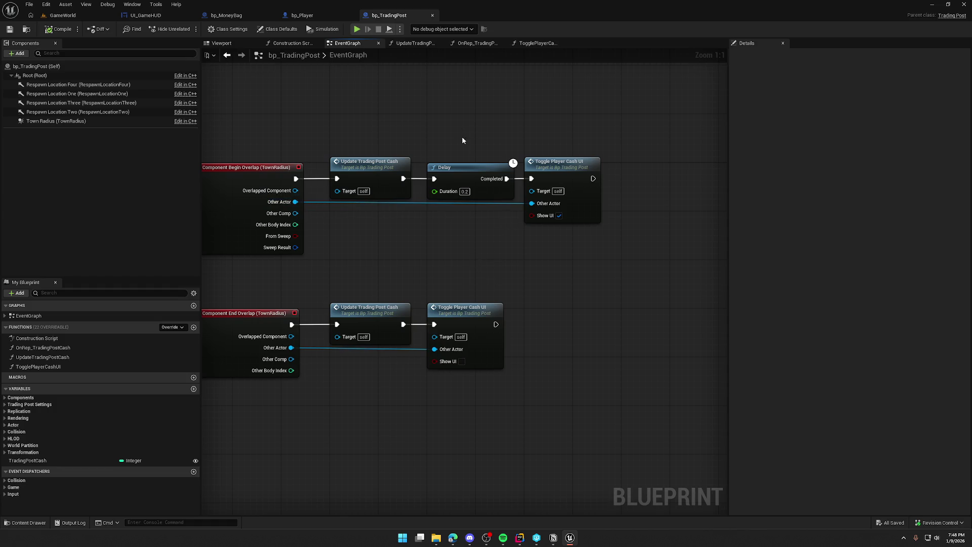
{"action": "left_click", "coordinate": [471, 185]}
{"action": "key", "text": "Delete"}
{"action": "mouse_move", "coordinate": [404, 178]}
{"action": "left_mouse_down"}
{"action": "mouse_move", "coordinate": [531, 179]}
{"action": "mouse_move", "coordinate": [459, 175]}
{"action": "left_mouse_up"}
{"action": "left_click", "coordinate": [532, 156]}
{"action": "key", "text": "Home"}
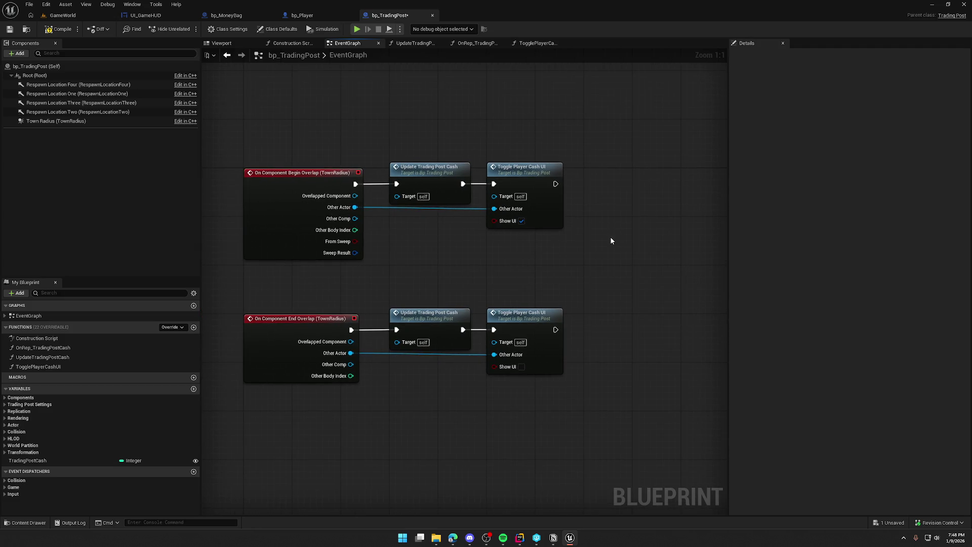
{"action": "key", "text": "ctrl+s"}
{"action": "mouse_move", "coordinate": [393, 113]}
{"action": "left_mouse_down"}
{"action": "mouse_move", "coordinate": [437, 141]}
{"action": "mouse_move", "coordinate": [379, 136]}
{"action": "left_mouse_up"}
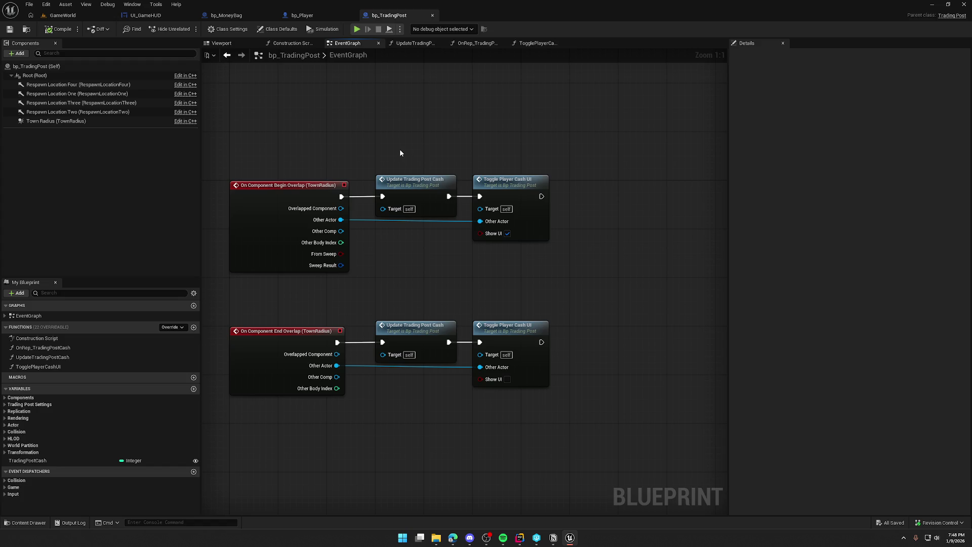
{"action": "left_click", "coordinate": [143, 16]}
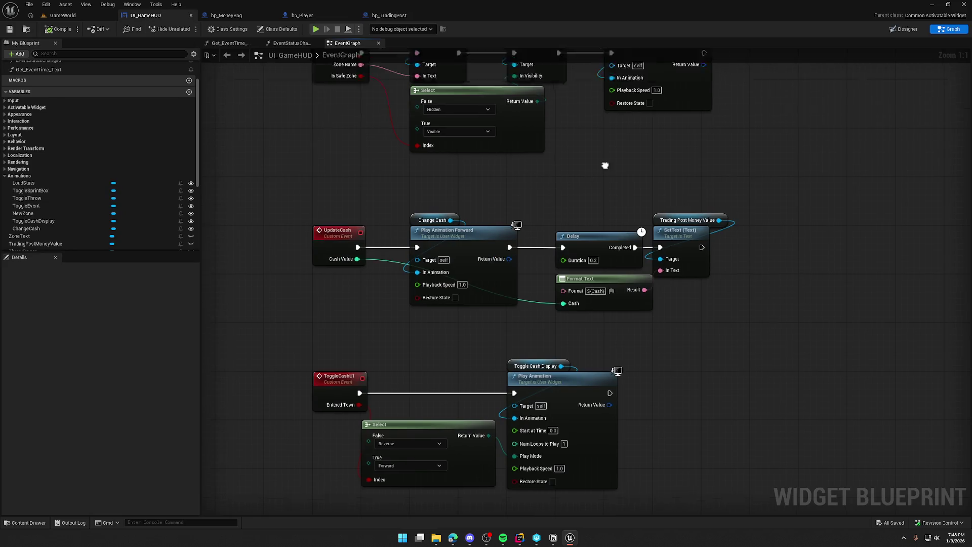
Navigate UI_GameHUD's graph to the InitUIForPlayer event and its bind-event chain.
{"action": "scroll", "coordinate": [603, 166], "scroll_direction": "down", "scroll_amount": 3}
{"action": "left_click_drag", "start_coordinate": [490, 463], "coordinate": [512, 231]}
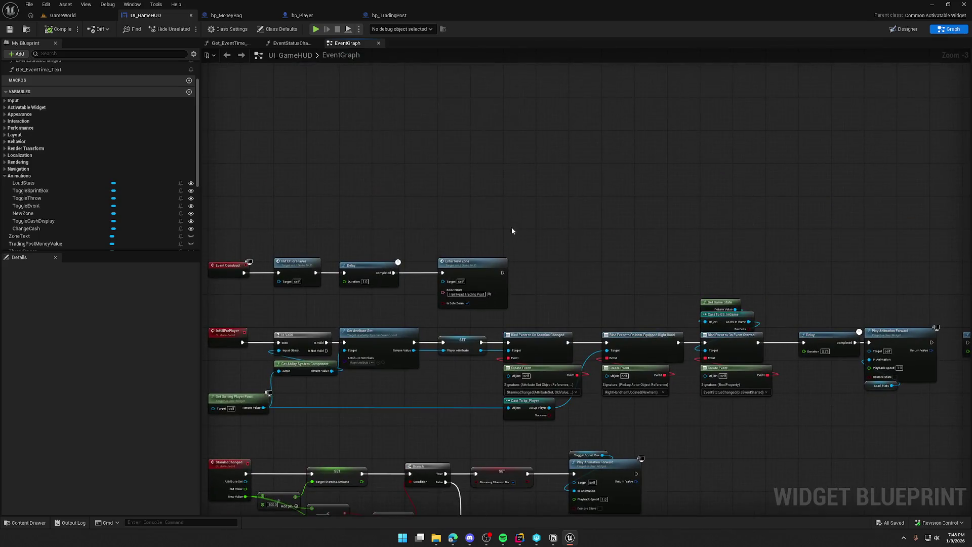
{"action": "scroll", "coordinate": [530, 255], "scroll_direction": "up", "scroll_amount": 3}
{"action": "left_click_drag", "start_coordinate": [578, 191], "coordinate": [530, 191]}
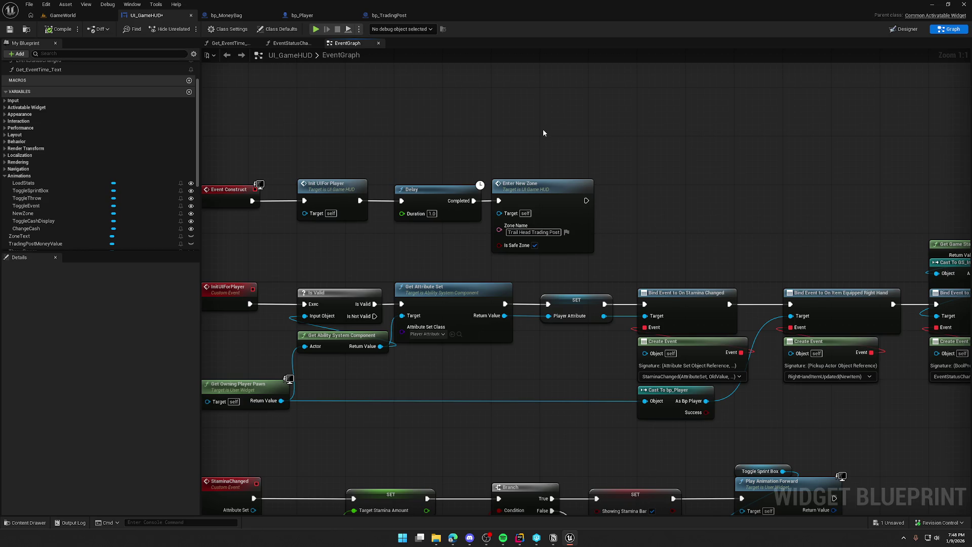
{"action": "double_click", "coordinate": [330, 198]}
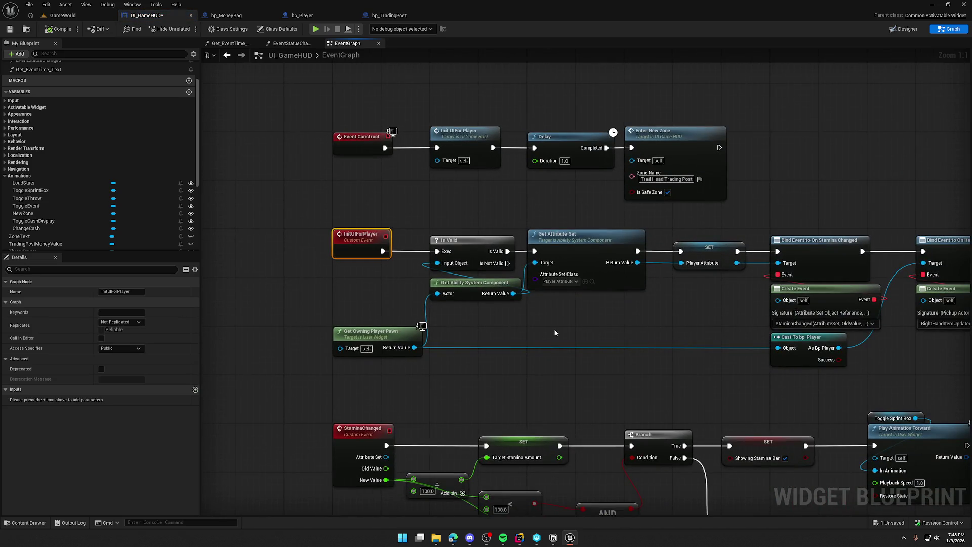
{"action": "mouse_move", "coordinate": [655, 330]}
{"action": "left_mouse_down"}
{"action": "mouse_move", "coordinate": [459, 338]}
{"action": "mouse_move", "coordinate": [442, 356]}
{"action": "left_mouse_up"}
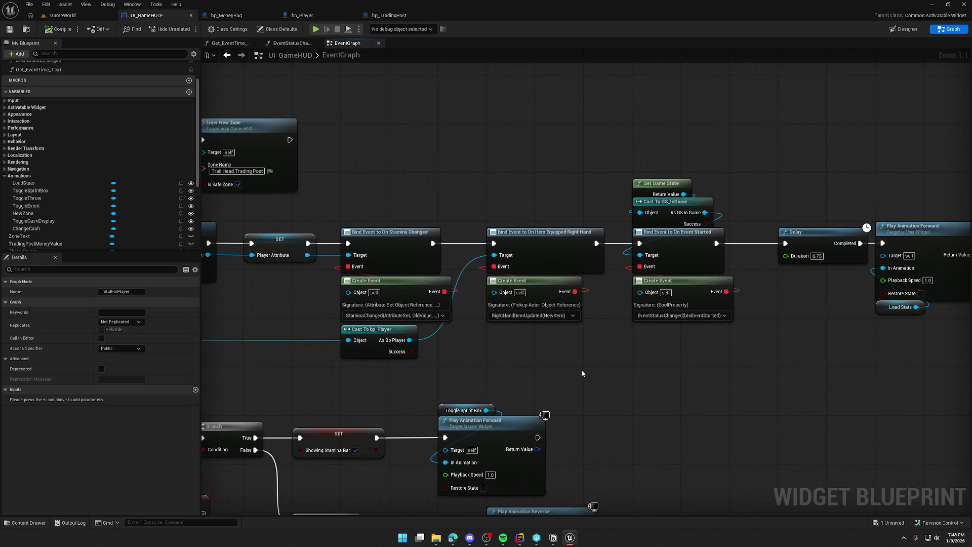
{"action": "left_click_drag", "start_coordinate": [578, 375], "coordinate": [389, 357]}
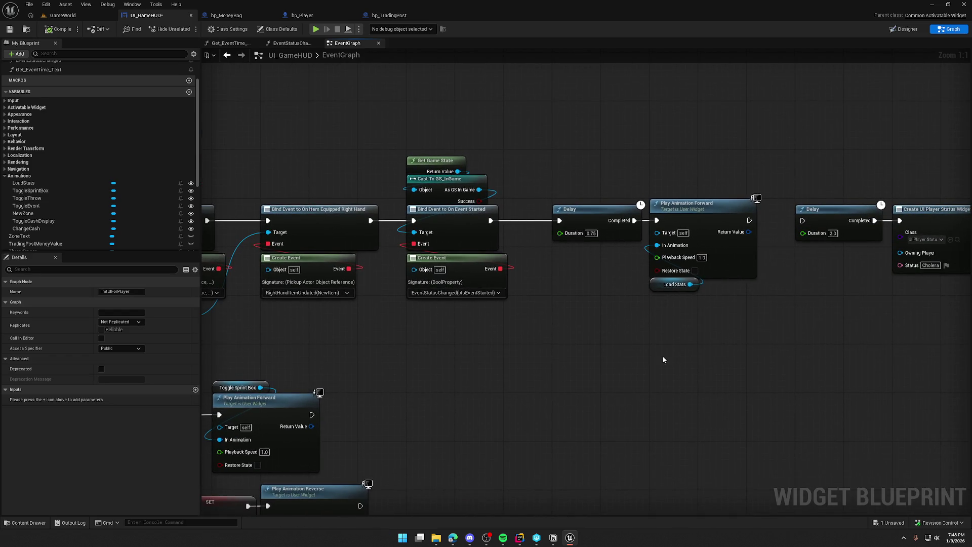
Box-select the Delay and Play Animation Forward nodes and shift them right, leaving a gap.
{"action": "scroll", "coordinate": [709, 358], "scroll_direction": "down", "scroll_amount": 1}
{"action": "left_click_drag", "start_coordinate": [710, 357], "coordinate": [558, 336]}
{"action": "left_click_drag", "start_coordinate": [540, 166], "coordinate": [962, 324]}
{"action": "left_click_drag", "start_coordinate": [608, 233], "coordinate": [590, 90]}
{"action": "left_click_drag", "start_coordinate": [534, 230], "coordinate": [711, 230]}
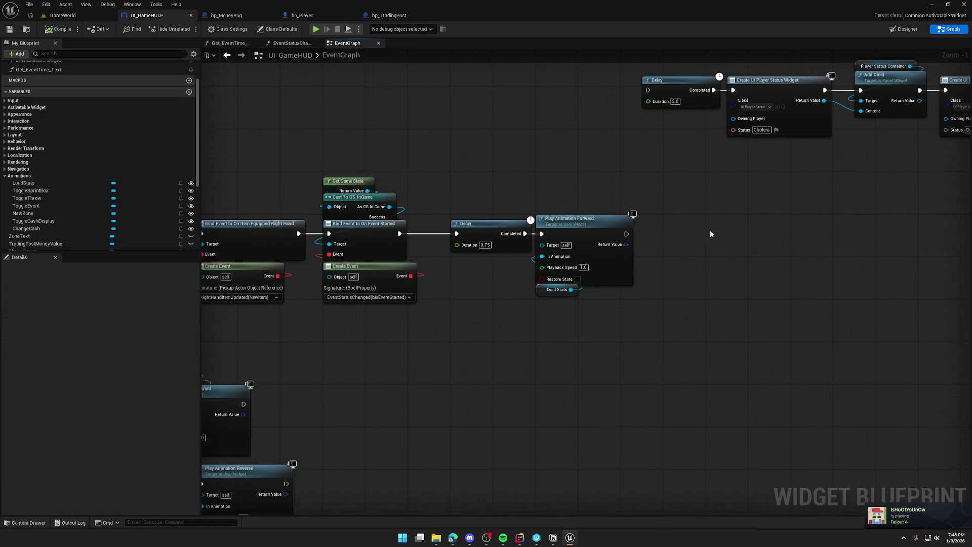
{"action": "left_click_drag", "start_coordinate": [526, 314], "coordinate": [681, 210]}
{"action": "left_click_drag", "start_coordinate": [552, 224], "coordinate": [622, 225]}
{"action": "left_click", "coordinate": [489, 305]}
Inspect the UpdateCash and ToggleCashUI event chains, then return to the Cast To bp_Player node.
{"action": "left_click_drag", "start_coordinate": [484, 318], "coordinate": [672, 329]}
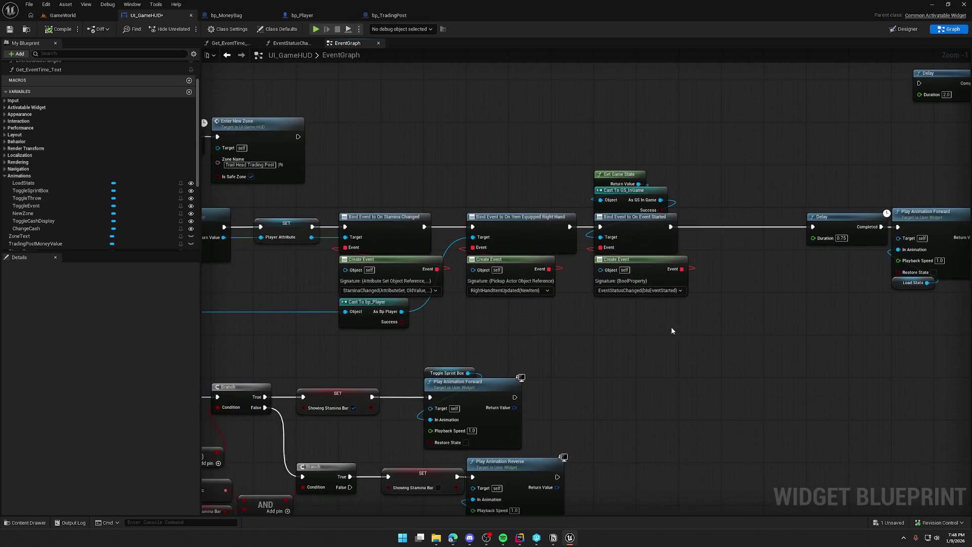
{"action": "mouse_move", "coordinate": [581, 337]}
{"action": "left_mouse_down"}
{"action": "mouse_move", "coordinate": [695, 158]}
{"action": "mouse_move", "coordinate": [826, 57]}
{"action": "left_mouse_up"}
{"action": "mouse_move", "coordinate": [706, 318]}
{"action": "left_mouse_down"}
{"action": "mouse_move", "coordinate": [755, 282]}
{"action": "mouse_move", "coordinate": [747, 202]}
{"action": "left_mouse_up"}
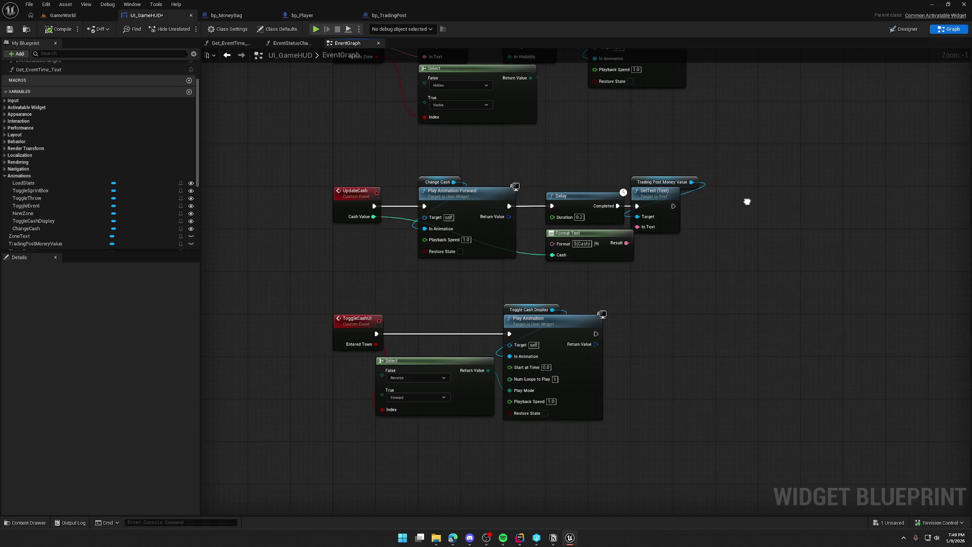
{"action": "mouse_move", "coordinate": [309, 157]}
{"action": "left_mouse_down"}
{"action": "mouse_move", "coordinate": [518, 282]}
{"action": "mouse_move", "coordinate": [752, 401]}
{"action": "left_mouse_up"}
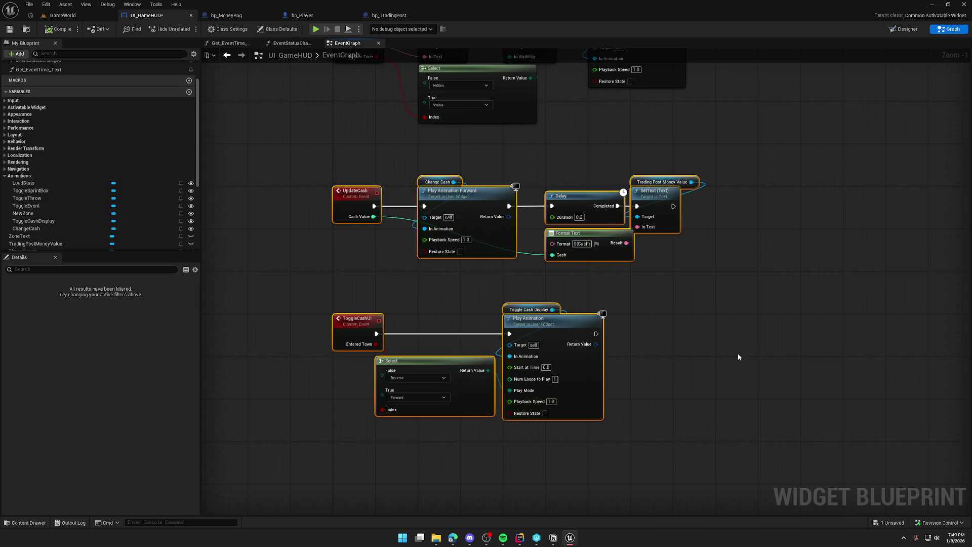
{"action": "left_click", "coordinate": [737, 340]}
{"action": "left_click_drag", "start_coordinate": [709, 285], "coordinate": [355, 175]}
{"action": "mouse_move", "coordinate": [299, 253]}
{"action": "left_mouse_down"}
{"action": "mouse_move", "coordinate": [673, 451]}
{"action": "mouse_move", "coordinate": [755, 458]}
{"action": "left_mouse_up"}
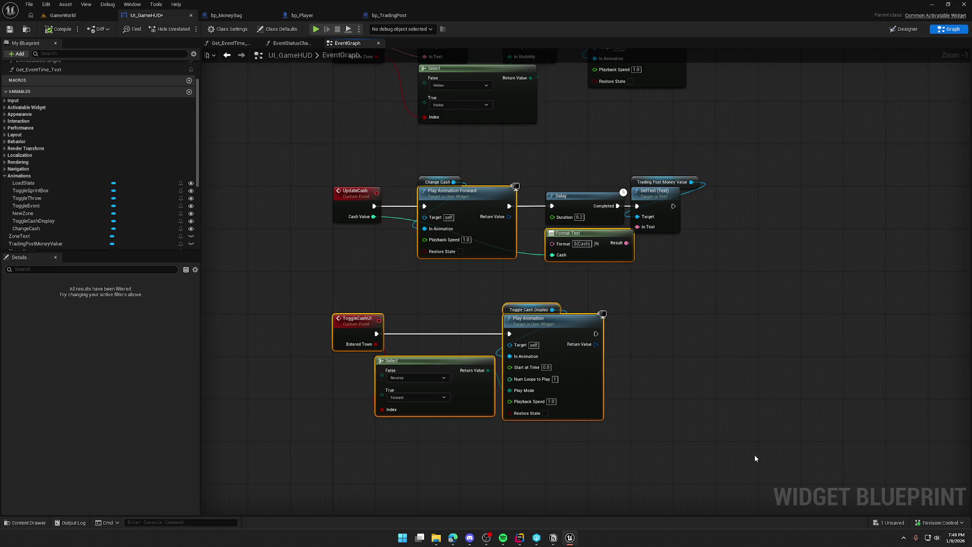
{"action": "left_click", "coordinate": [749, 400]}
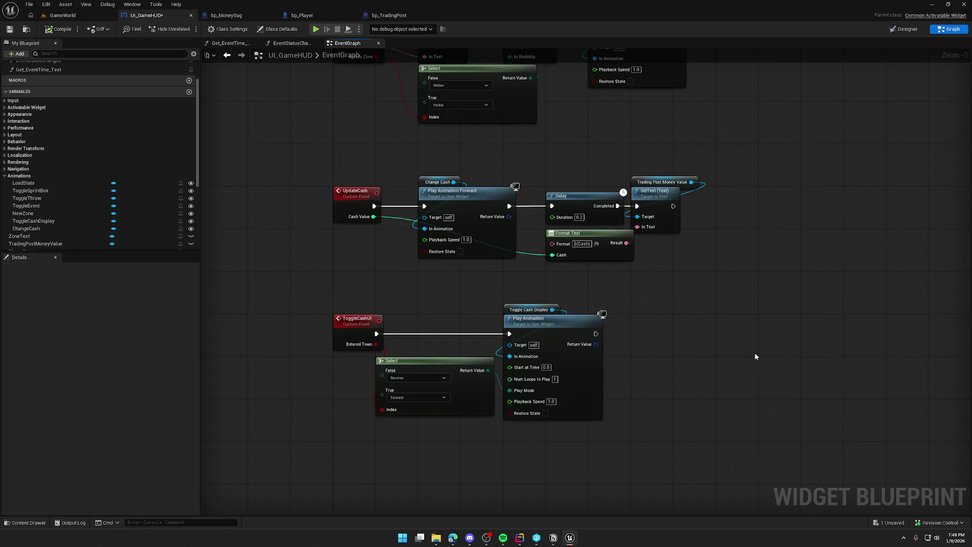
{"action": "mouse_move", "coordinate": [759, 340]}
{"action": "left_mouse_down"}
{"action": "mouse_move", "coordinate": [777, 250]}
{"action": "mouse_move", "coordinate": [552, 386]}
{"action": "mouse_move", "coordinate": [594, 516]}
{"action": "mouse_move", "coordinate": [625, 403]}
{"action": "mouse_move", "coordinate": [460, 348]}
{"action": "left_mouse_up"}
Add a Current Trading Post getter from As Bp Player, convert it to a validated GET, and place it after Event Started.
{"action": "mouse_move", "coordinate": [398, 319]}
{"action": "left_mouse_down"}
{"action": "mouse_move", "coordinate": [417, 329]}
{"action": "mouse_move", "coordinate": [639, 333]}
{"action": "left_mouse_up"}
{"action": "type", "text": "get"}
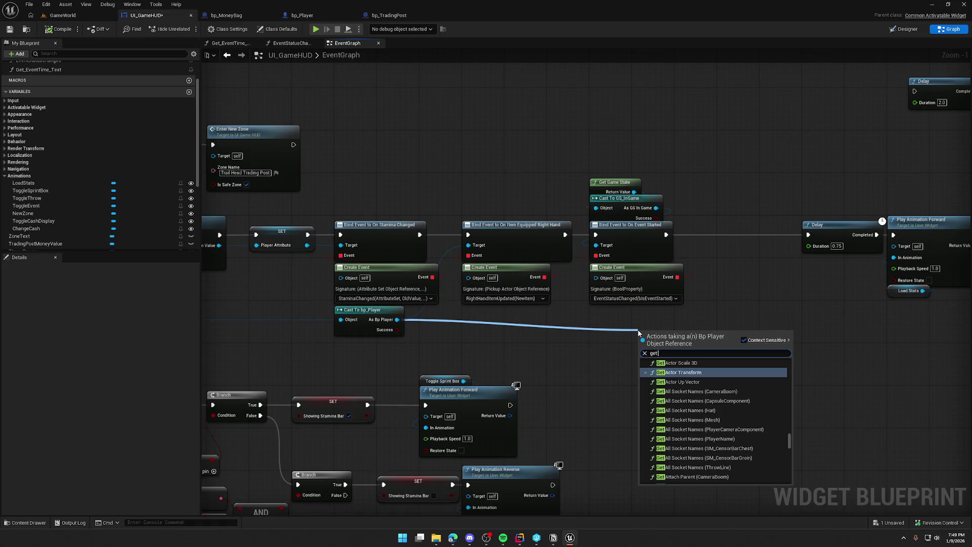
{"action": "type", "text": " curre"}
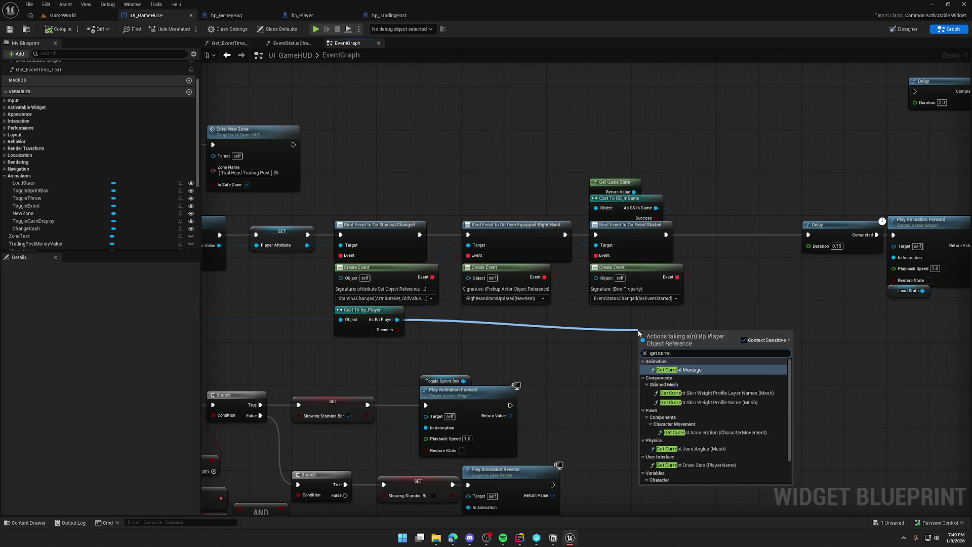
{"action": "type", "text": "nt trading"}
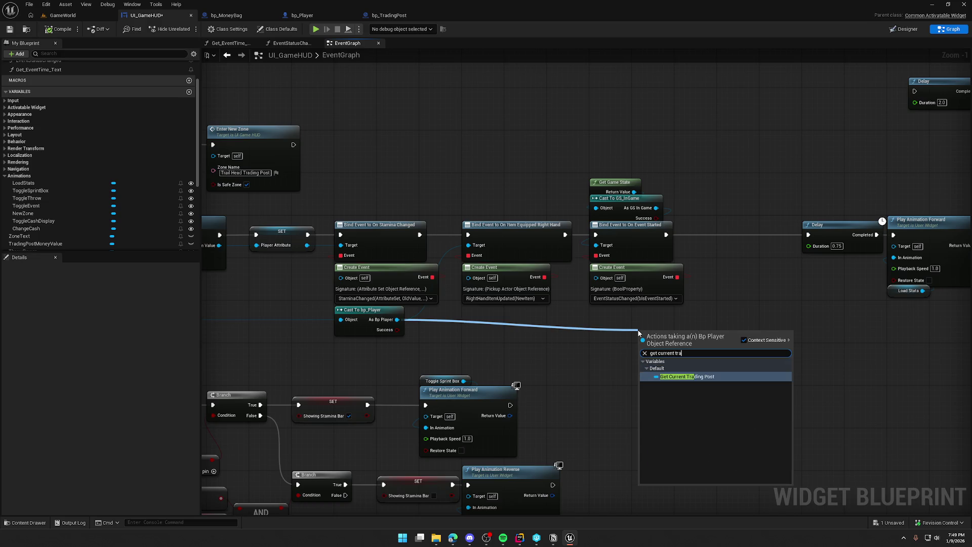
{"action": "key", "text": "Return"}
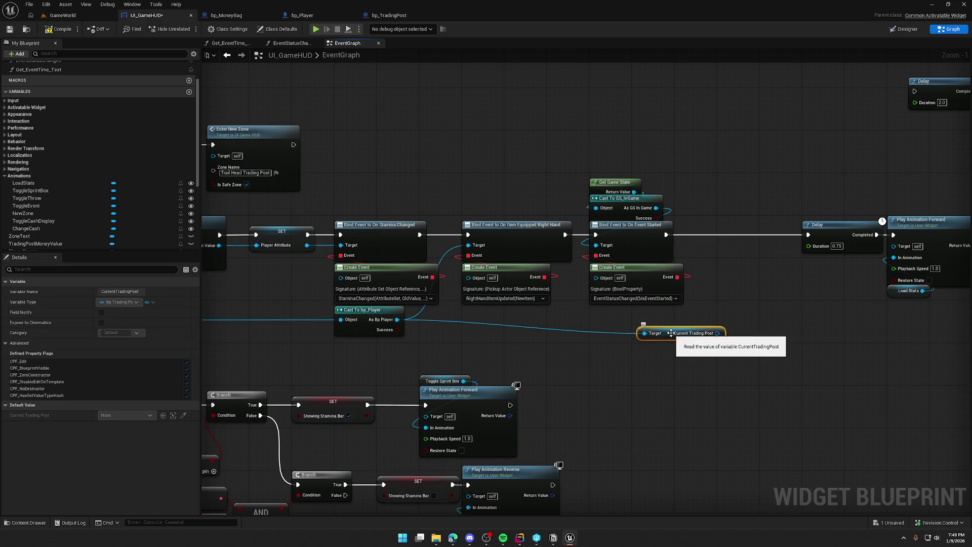
{"action": "scroll", "coordinate": [517, 388], "scroll_direction": "up", "scroll_amount": 1}
{"action": "left_click_drag", "start_coordinate": [456, 353], "coordinate": [398, 332]}
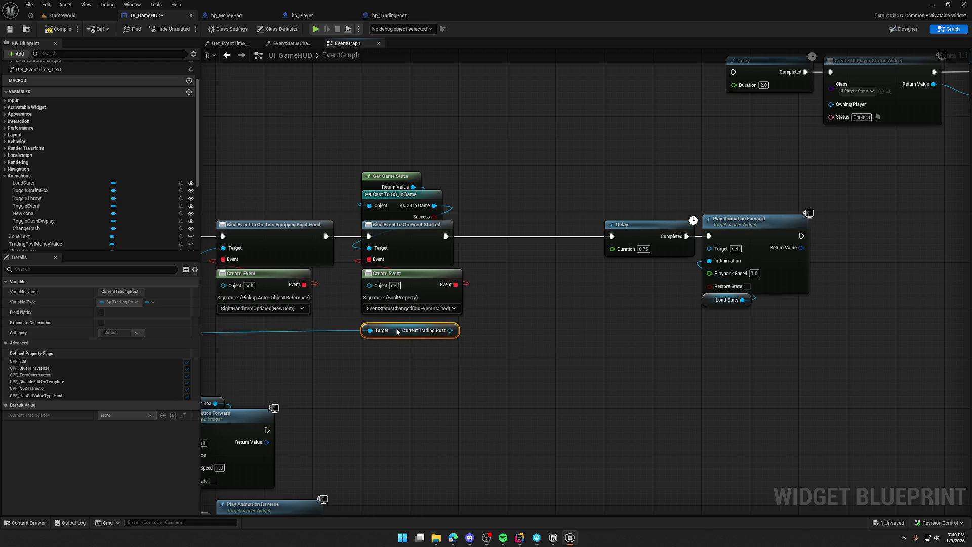
{"action": "right_click", "coordinate": [398, 332]}
{"action": "left_click", "coordinate": [426, 506]}
{"action": "mouse_move", "coordinate": [368, 337]}
{"action": "left_mouse_down"}
{"action": "mouse_move", "coordinate": [438, 258]}
{"action": "mouse_move", "coordinate": [469, 240]}
{"action": "mouse_move", "coordinate": [611, 236]}
{"action": "left_mouse_up"}
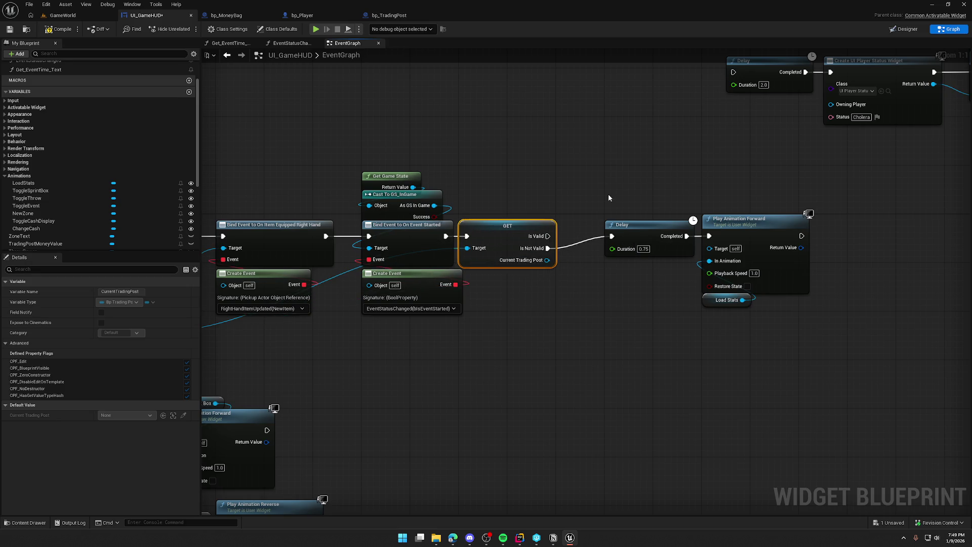
Move the Delay and Load Stats nodes down-right and add Update Trading Post Cash on Is Valid.
{"action": "left_click_drag", "start_coordinate": [609, 195], "coordinate": [735, 309]}
{"action": "mouse_move", "coordinate": [648, 227]}
{"action": "left_mouse_down"}
{"action": "mouse_move", "coordinate": [790, 289]}
{"action": "mouse_move", "coordinate": [782, 372]}
{"action": "mouse_move", "coordinate": [707, 342]}
{"action": "mouse_move", "coordinate": [695, 315]}
{"action": "left_mouse_up"}
{"action": "left_click", "coordinate": [650, 252]}
{"action": "left_click_drag", "start_coordinate": [509, 273], "coordinate": [525, 306]}
{"action": "type", "text": "update"}
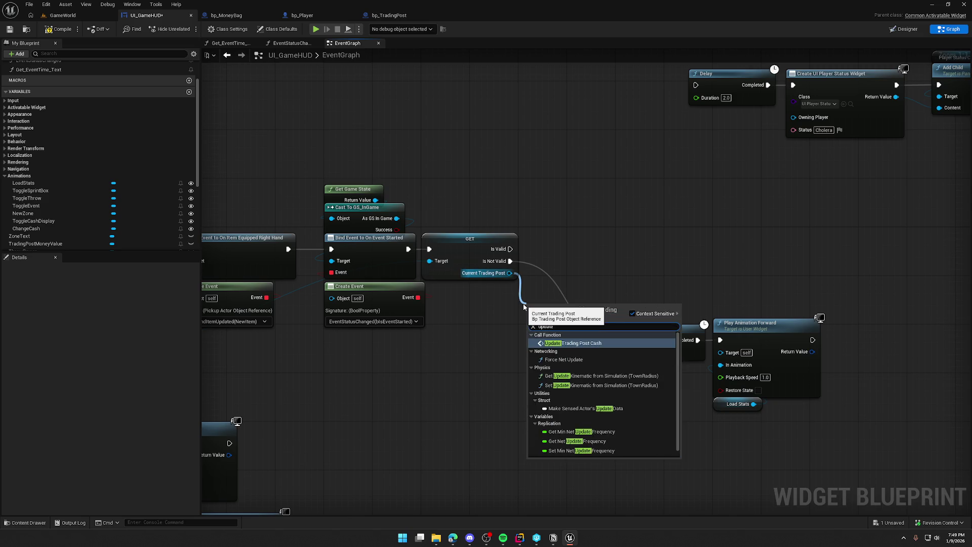
{"action": "type", "text": " tr"}
{"action": "left_click", "coordinate": [585, 343]}
{"action": "mouse_move", "coordinate": [562, 312]}
{"action": "left_mouse_down"}
{"action": "mouse_move", "coordinate": [611, 241]}
{"action": "mouse_move", "coordinate": [605, 237]}
{"action": "left_mouse_up"}
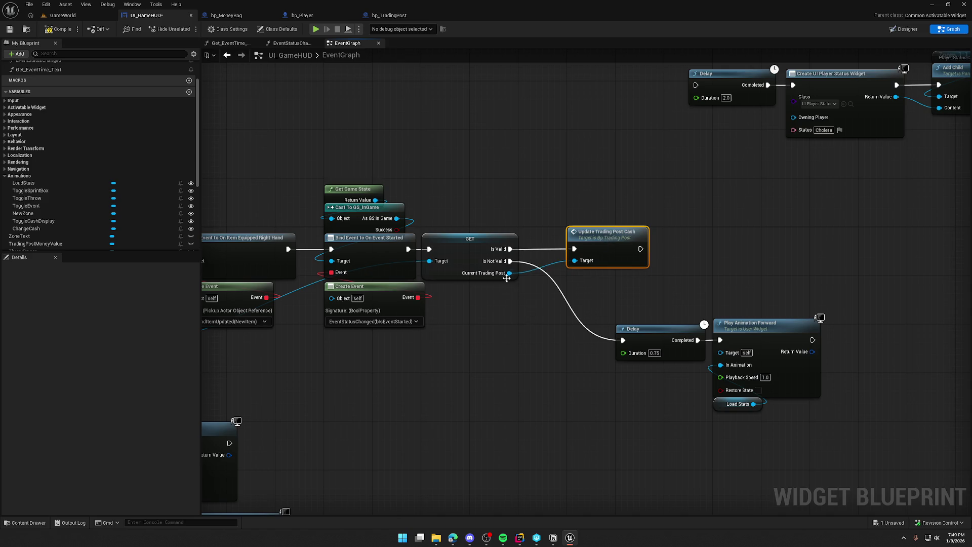
Add a Toggle Player Cash UI call targeting the validated Current Trading Post.
{"action": "left_click_drag", "start_coordinate": [509, 273], "coordinate": [522, 302]}
{"action": "type", "text": "sh"}
{"action": "key", "text": "BackSpace"}
{"action": "key", "text": "BackSpace"}
{"action": "type", "text": "tradin"}
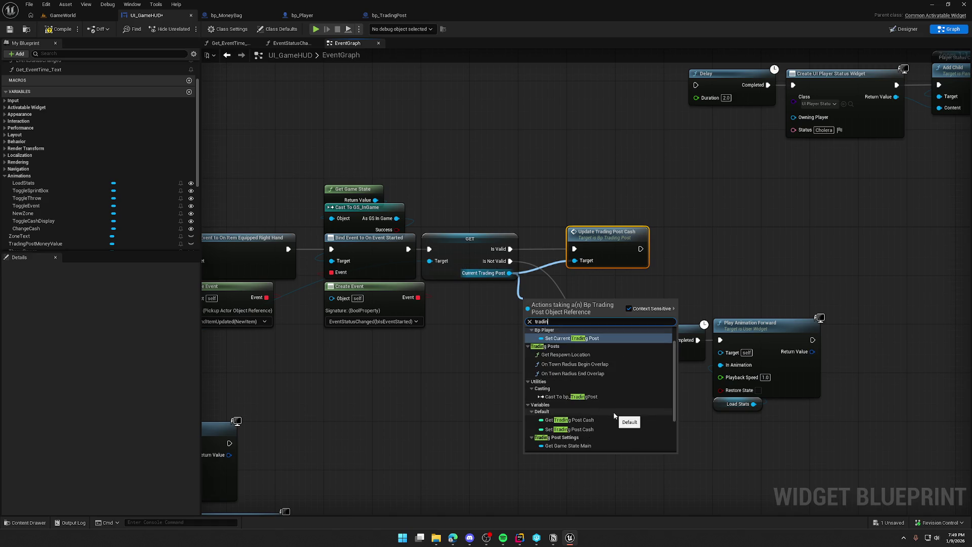
{"action": "key", "text": "Escape"}
{"action": "scroll", "coordinate": [533, 365], "scroll_direction": "down", "scroll_amount": 6}
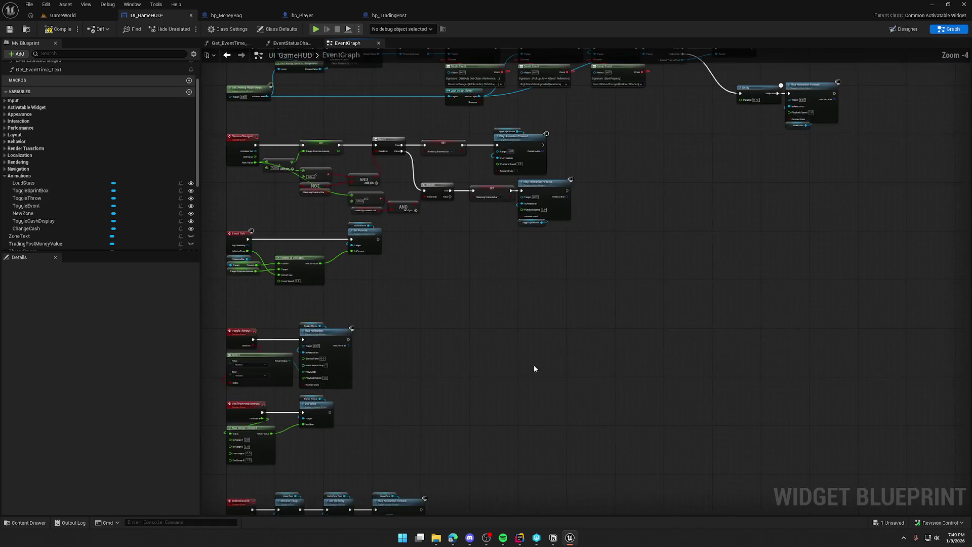
{"action": "scroll", "coordinate": [508, 216], "scroll_direction": "up", "scroll_amount": 3}
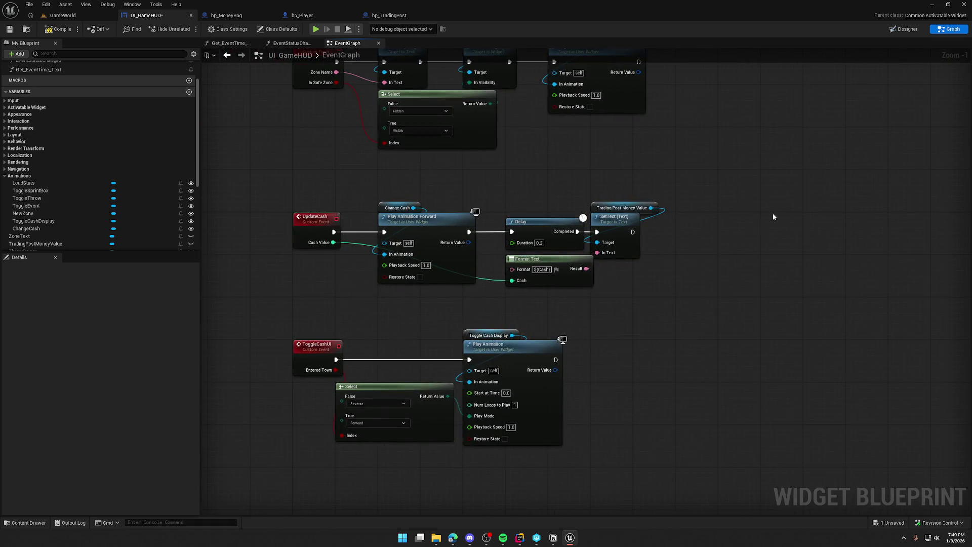
{"action": "scroll", "coordinate": [633, 365], "scroll_direction": "down", "scroll_amount": 4}
{"action": "scroll", "coordinate": [536, 402], "scroll_direction": "up", "scroll_amount": 5}
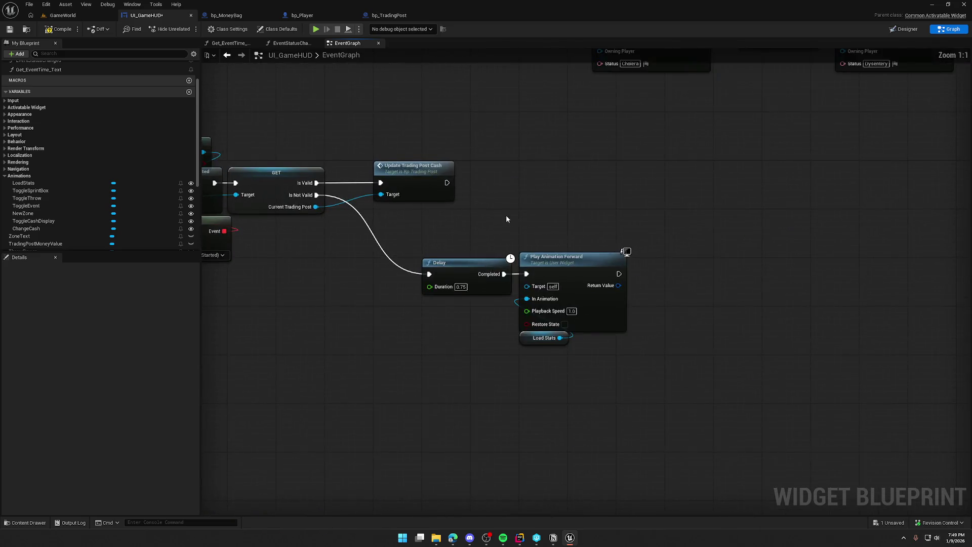
{"action": "left_click_drag", "start_coordinate": [506, 219], "coordinate": [576, 210]}
{"action": "left_click_drag", "start_coordinate": [385, 196], "coordinate": [525, 201]}
{"action": "type", "text": "toggle ca"}
{"action": "key", "text": "Return"}
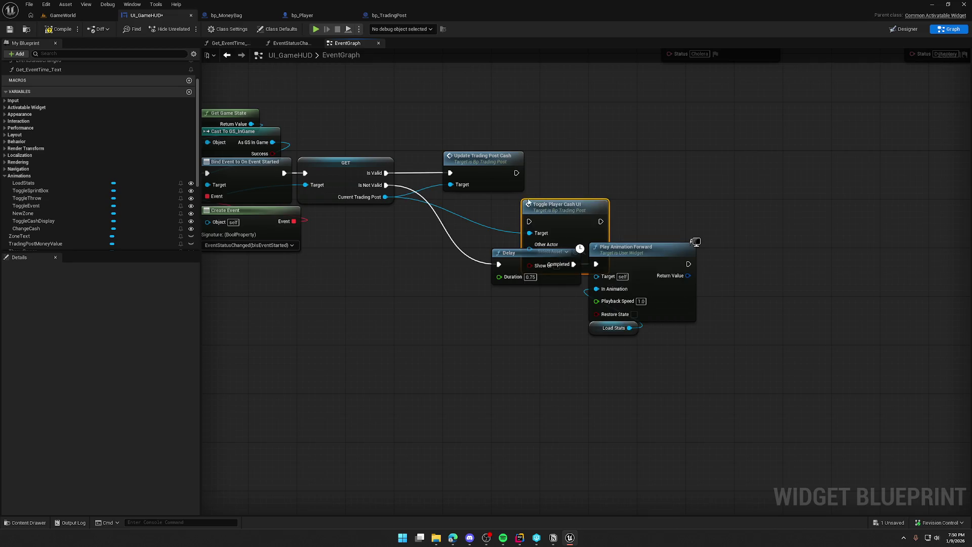
Chain Toggle Player Cash UI after the cash update, then delete it again.
{"action": "left_click_drag", "start_coordinate": [530, 221], "coordinate": [517, 173]}
{"action": "left_click_drag", "start_coordinate": [557, 214], "coordinate": [575, 165]}
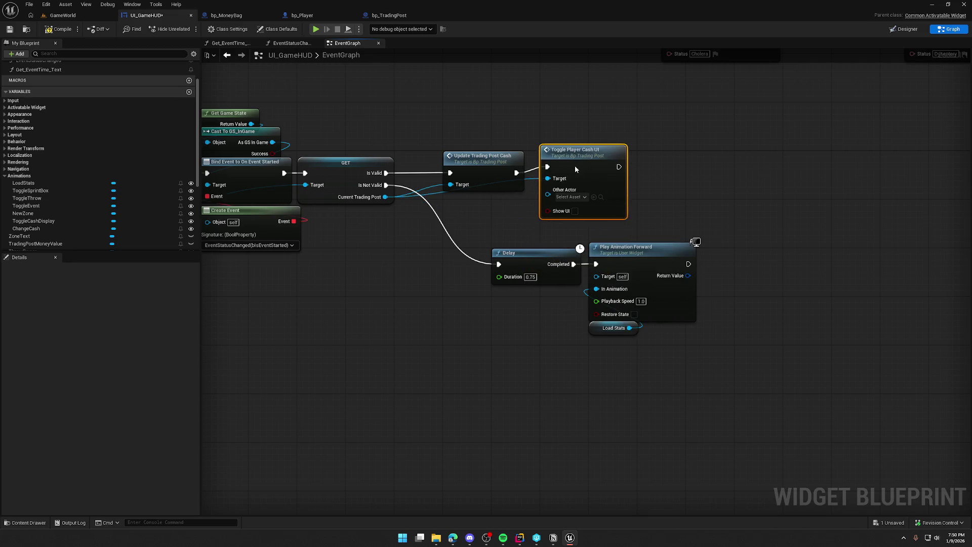
{"action": "left_click", "coordinate": [584, 116]}
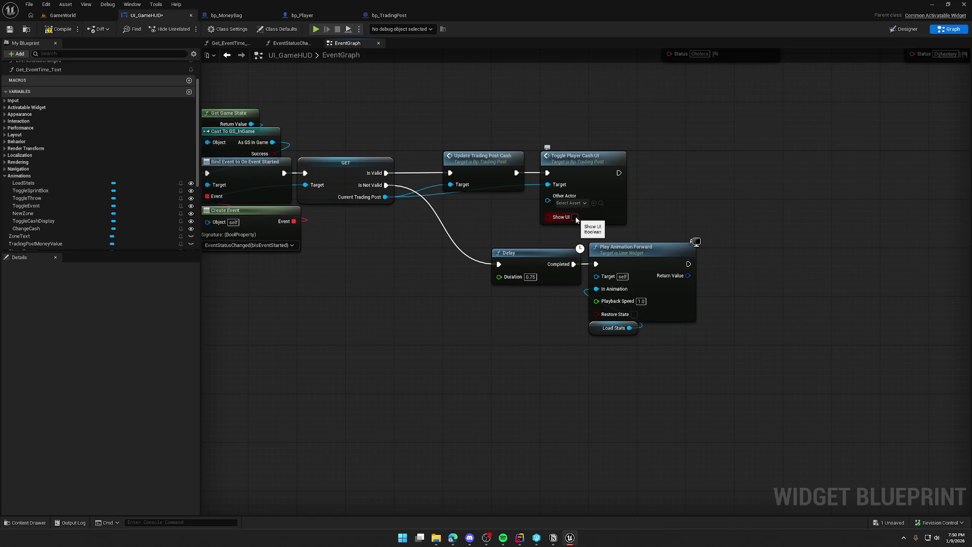
{"action": "left_click", "coordinate": [579, 161]}
{"action": "key", "text": "Delete"}
Add a Toggle Cash UI call with Entered Town on after Update Trading Post Cash, moving the stats Delay right.
{"action": "right_click", "coordinate": [575, 163]}
{"action": "type", "text": "toggle cash"}
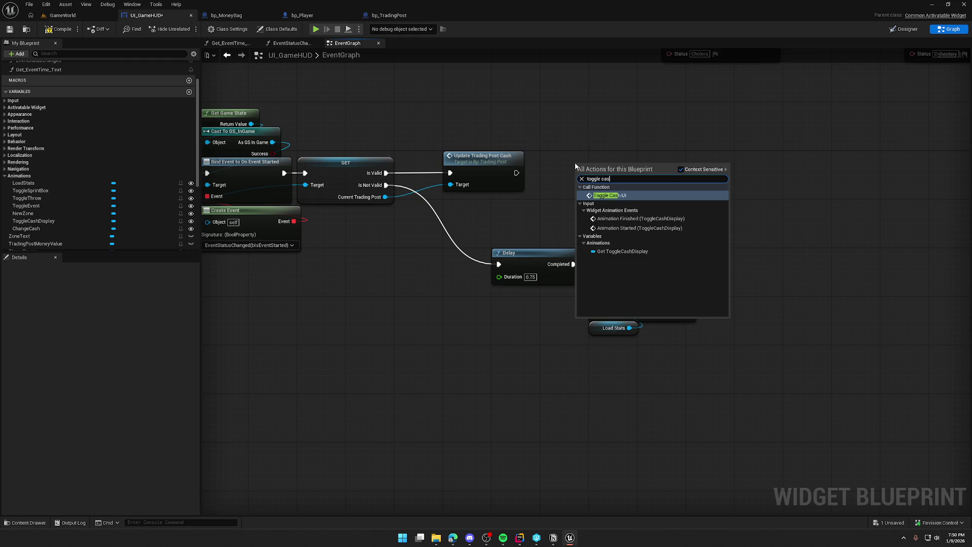
{"action": "key", "text": "Return"}
{"action": "left_click_drag", "start_coordinate": [578, 185], "coordinate": [517, 173]}
{"action": "mouse_move", "coordinate": [605, 178]}
{"action": "left_mouse_down"}
{"action": "mouse_move", "coordinate": [574, 168]}
{"action": "mouse_move", "coordinate": [517, 259]}
{"action": "mouse_move", "coordinate": [500, 264]}
{"action": "mouse_move", "coordinate": [666, 334]}
{"action": "left_mouse_up"}
{"action": "left_click", "coordinate": [587, 199]}
{"action": "mouse_move", "coordinate": [534, 256]}
{"action": "left_mouse_down"}
{"action": "mouse_move", "coordinate": [636, 219]}
{"action": "mouse_move", "coordinate": [680, 219]}
{"action": "left_mouse_up"}
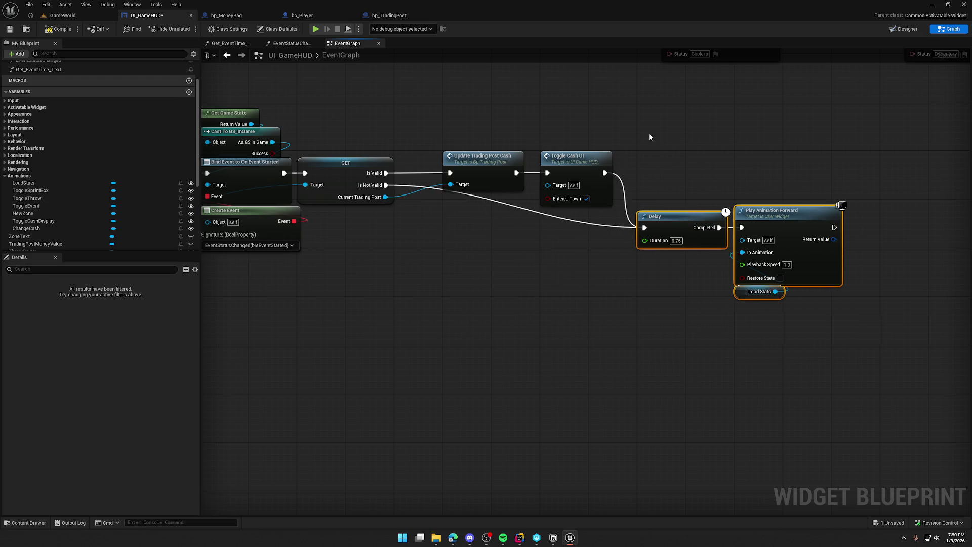
{"action": "left_click", "coordinate": [649, 133]}
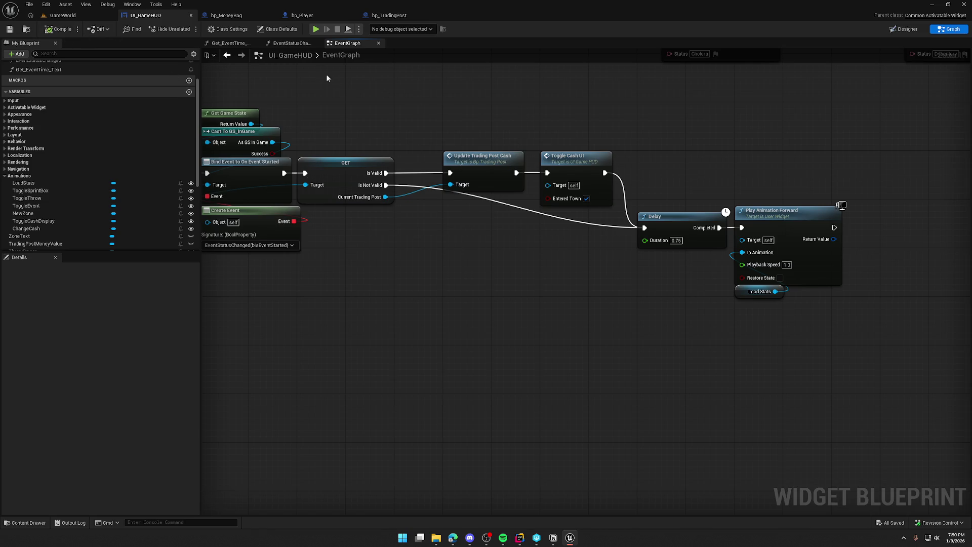
{"action": "left_click", "coordinate": [904, 31]}
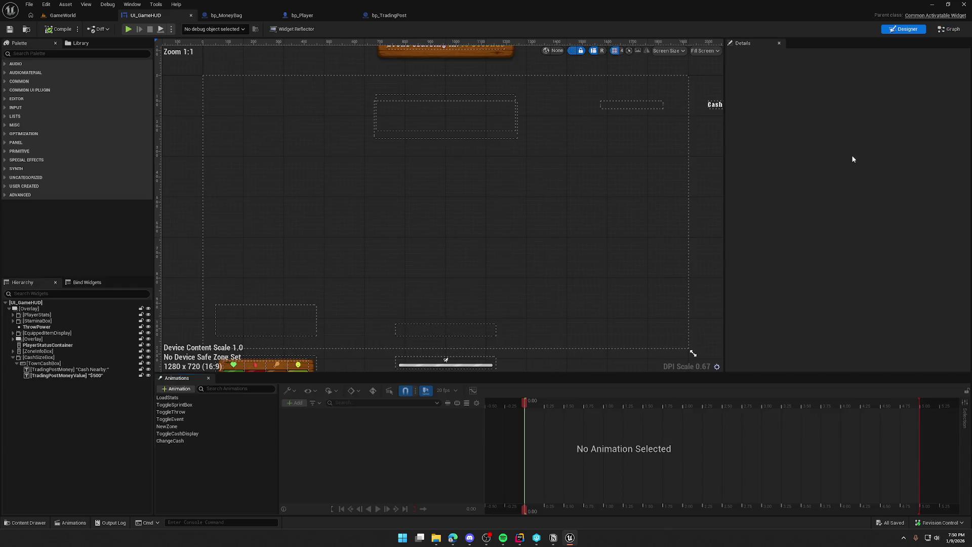
Follow the infinite-loop error to TogglePlayerCashUI and delete its UI NOT SET Print String.
{"action": "left_click", "coordinate": [62, 15]}
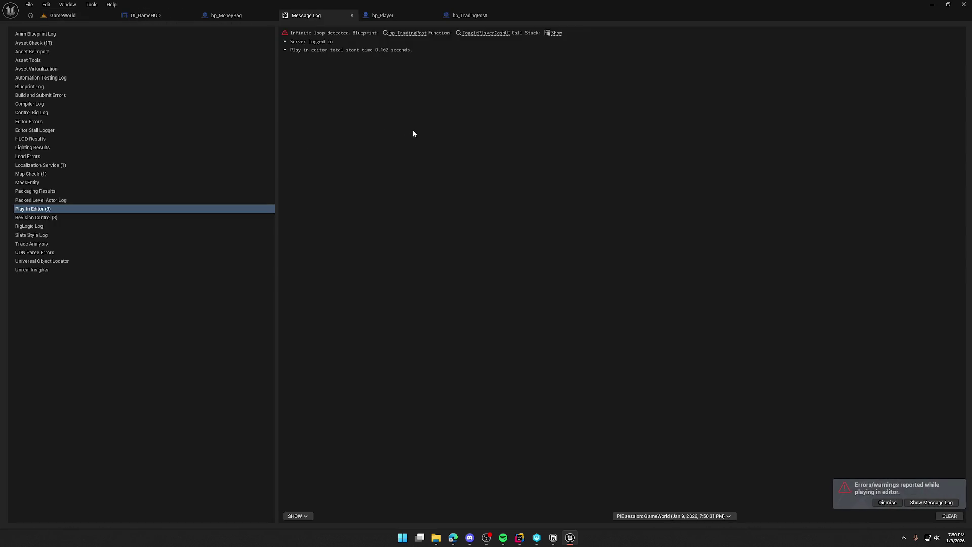
{"action": "left_click", "coordinate": [406, 33]}
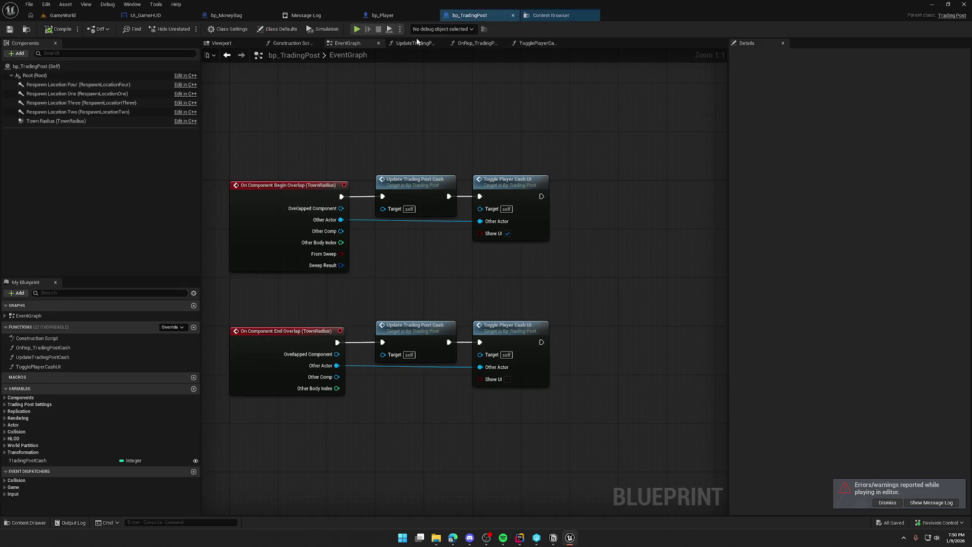
{"action": "left_click", "coordinate": [306, 15]}
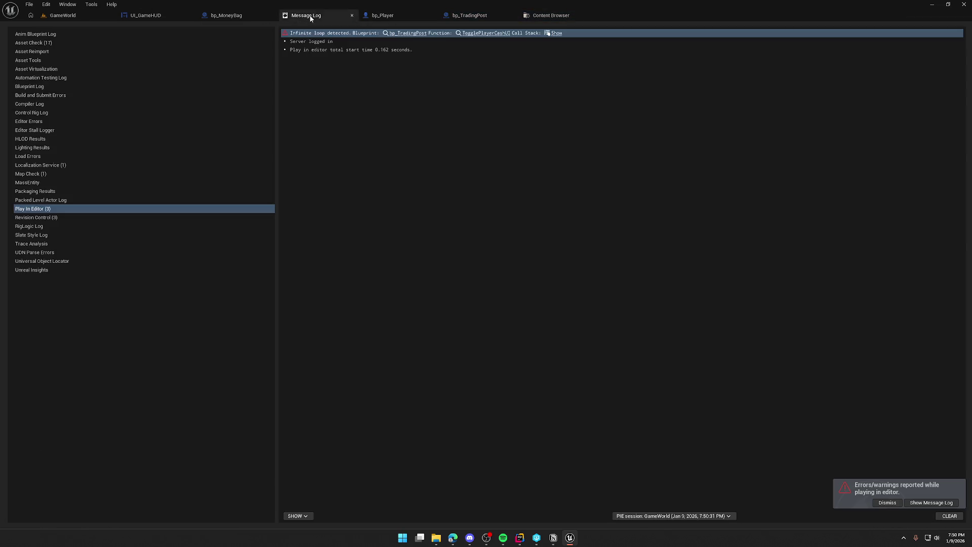
{"action": "left_click", "coordinate": [481, 34]}
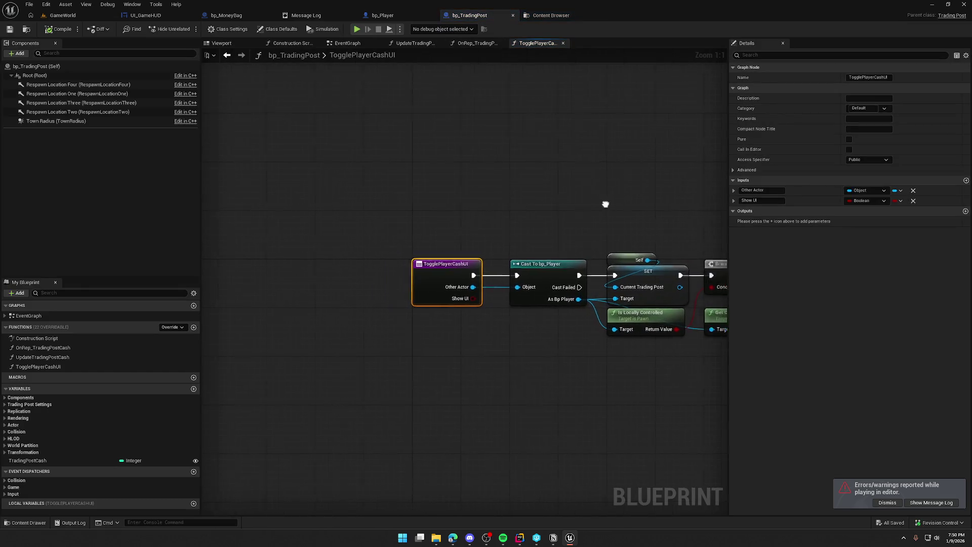
{"action": "left_click_drag", "start_coordinate": [512, 254], "coordinate": [607, 373]}
{"action": "key", "text": "Delete"}
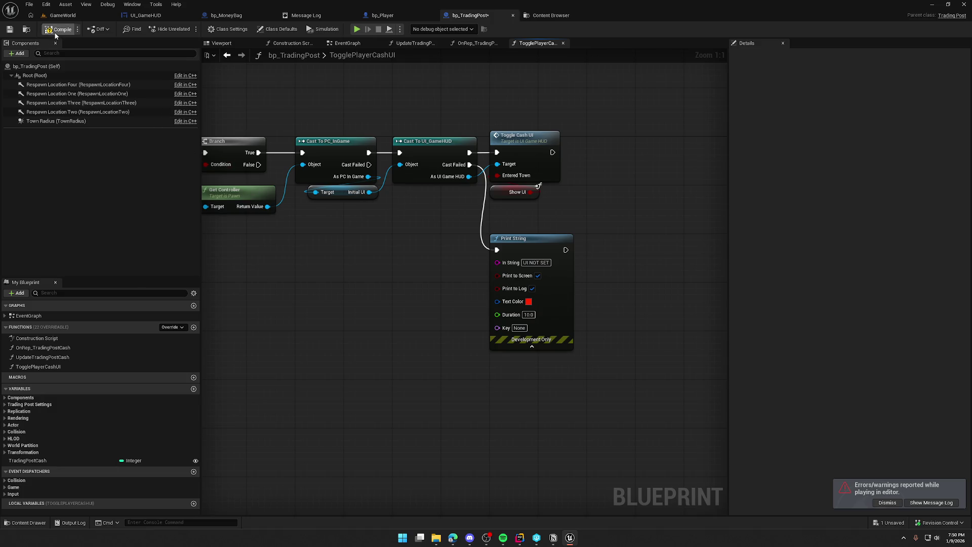
Play-test by walking around the trading post, then stop and save bp_TradingPost.
{"action": "left_click", "coordinate": [77, 21]}
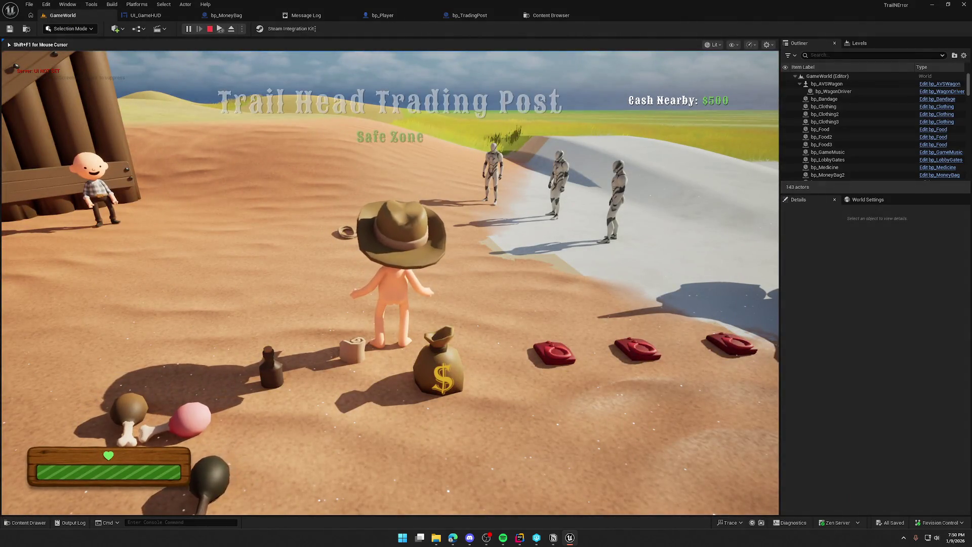
{"action": "key", "text": "w"}
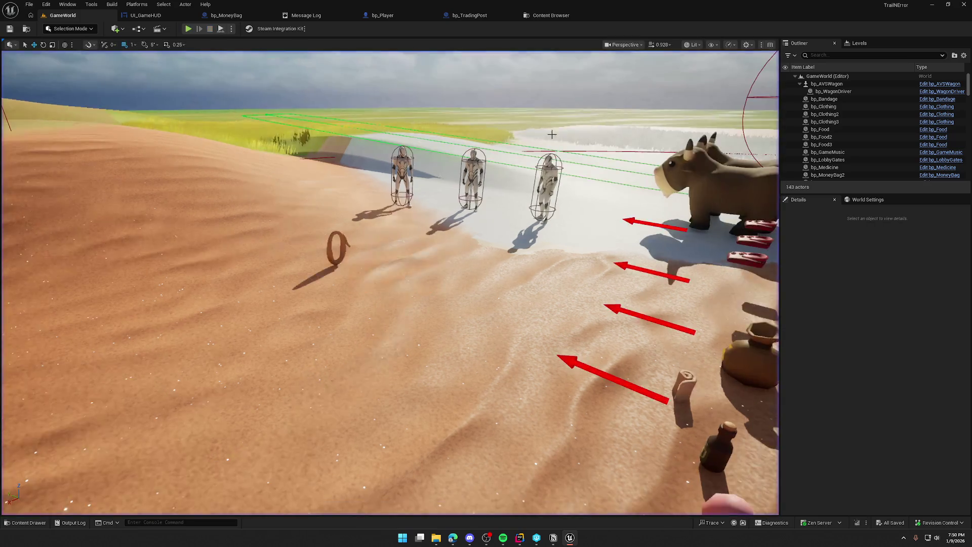
{"action": "key", "text": "Escape"}
{"action": "left_click", "coordinate": [552, 15]}
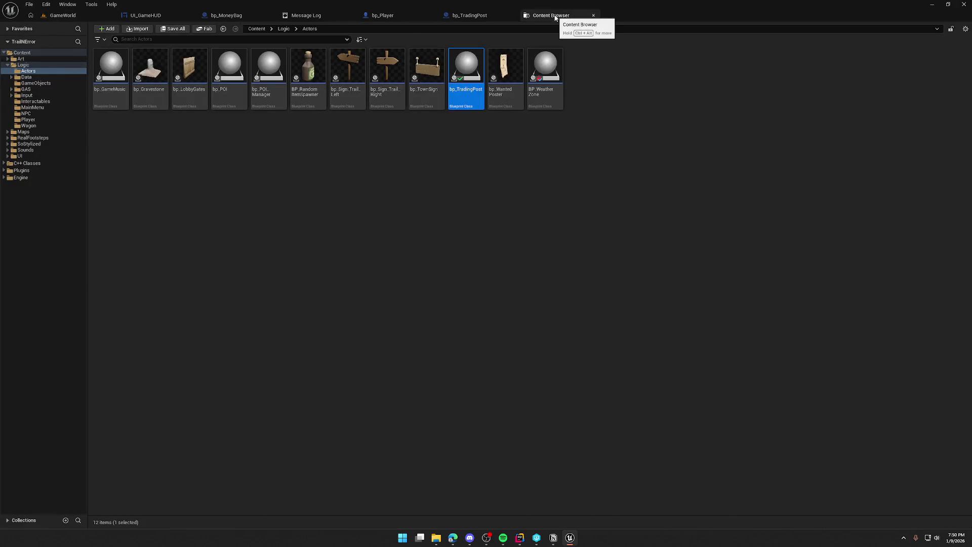
{"action": "double_click", "coordinate": [455, 81]}
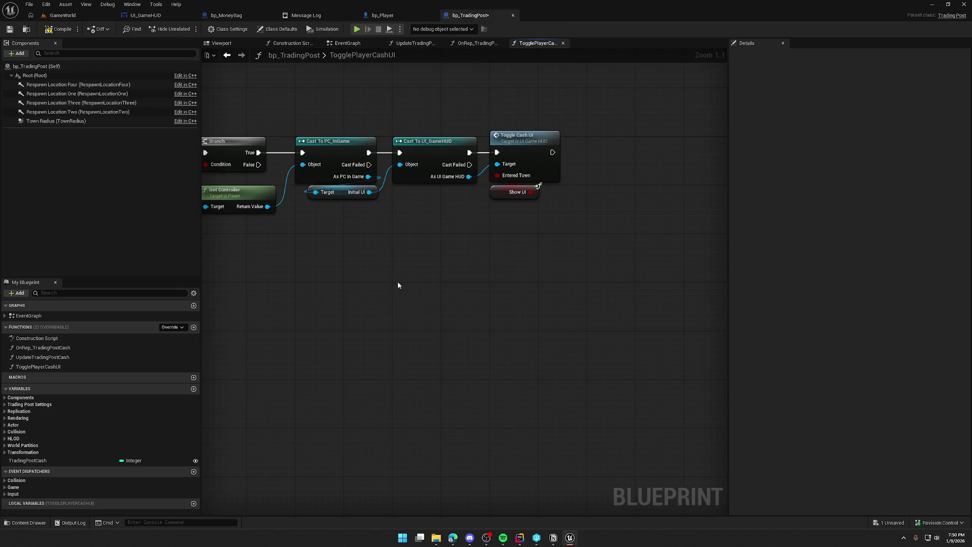
{"action": "left_click", "coordinate": [59, 29]}
{"action": "left_click", "coordinate": [163, 16]}
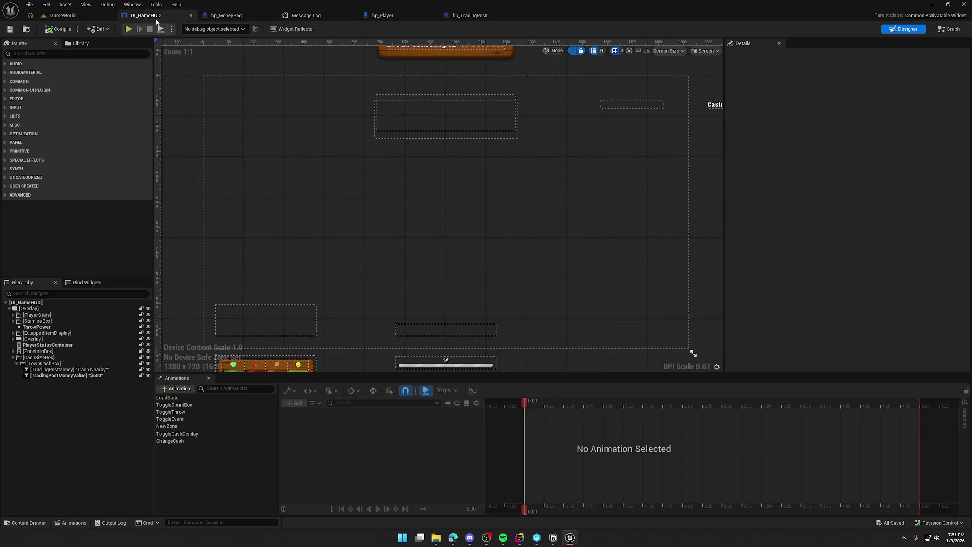
{"action": "left_click", "coordinate": [948, 30]}
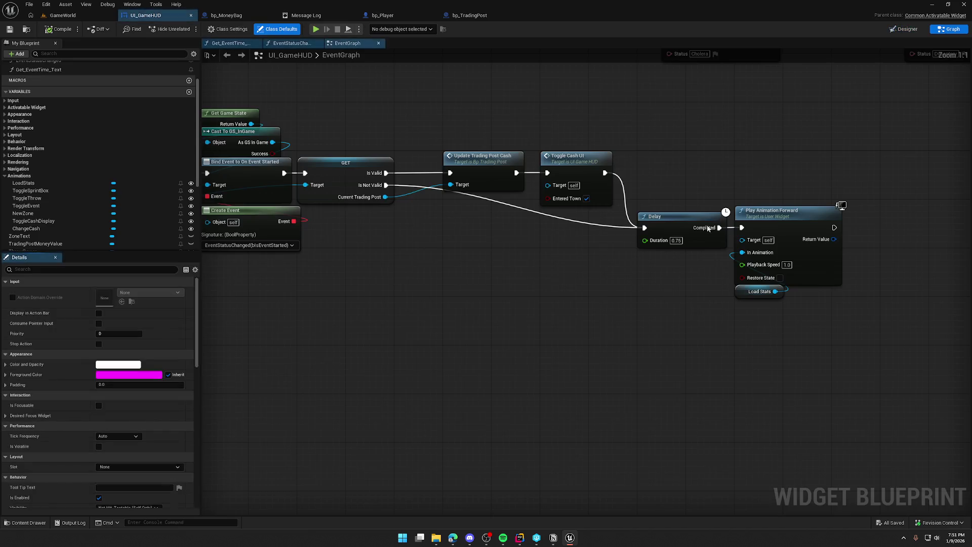
Chain Update Trading Post Cash after Toggle Cash UI into Delay, and check its function graph.
{"action": "left_click", "coordinate": [450, 173], "text": "alt"}
{"action": "left_click", "coordinate": [516, 173], "text": "alt"}
{"action": "left_click_drag", "start_coordinate": [506, 167], "coordinate": [512, 234]}
{"action": "mouse_move", "coordinate": [548, 173]}
{"action": "left_mouse_down"}
{"action": "mouse_move", "coordinate": [386, 173]}
{"action": "mouse_move", "coordinate": [488, 169]}
{"action": "mouse_move", "coordinate": [474, 169]}
{"action": "mouse_move", "coordinate": [457, 239]}
{"action": "left_mouse_up"}
{"action": "left_click_drag", "start_coordinate": [522, 239], "coordinate": [644, 228]}
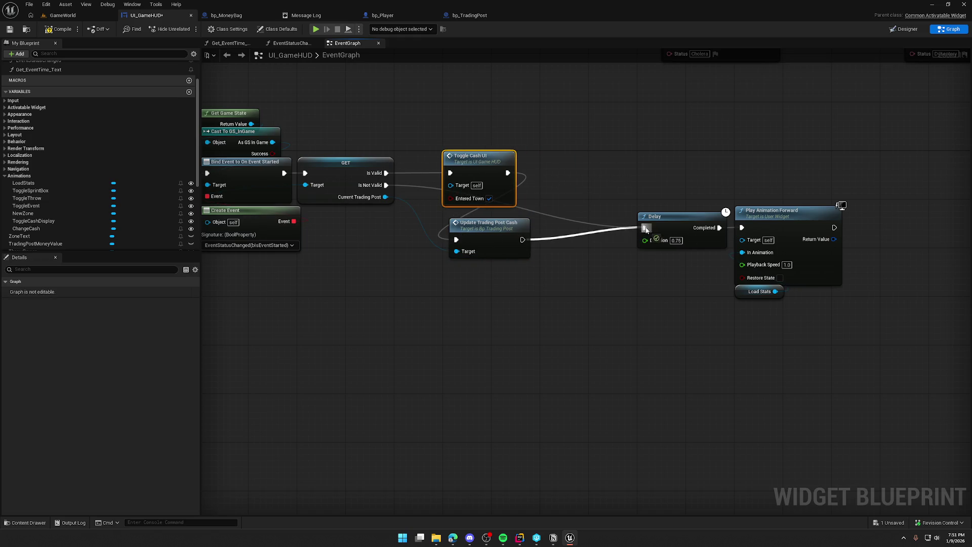
{"action": "left_click_drag", "start_coordinate": [490, 226], "coordinate": [580, 159]}
{"action": "double_click", "coordinate": [580, 159]}
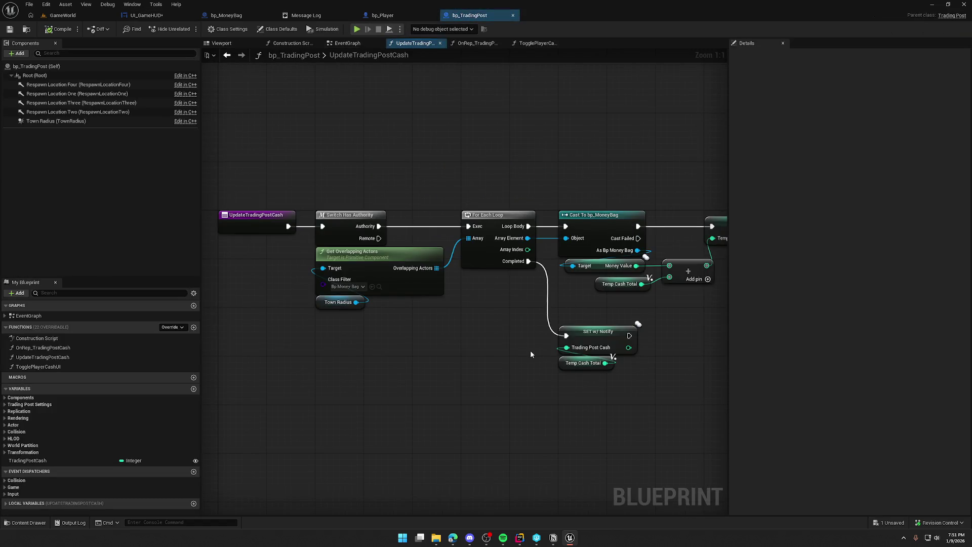
{"action": "left_click", "coordinate": [513, 15]}
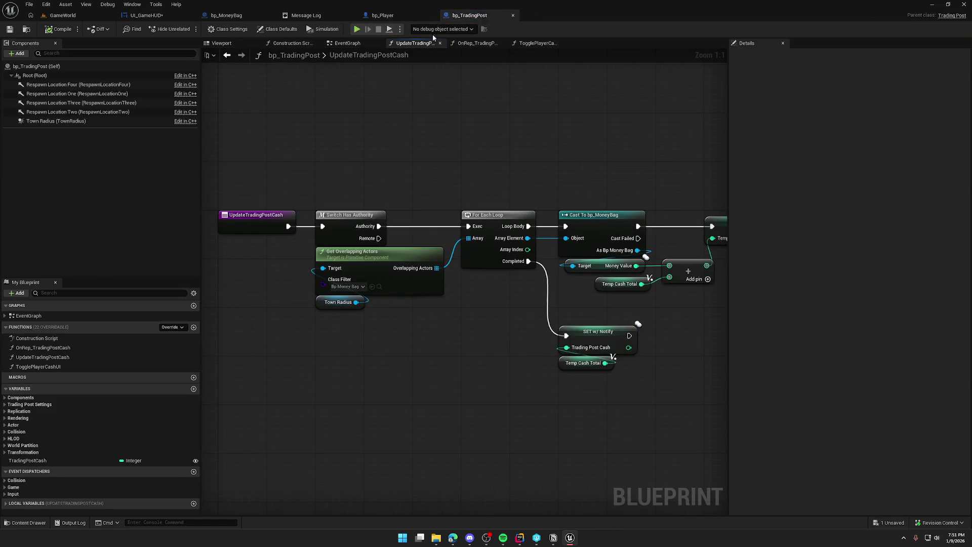
{"action": "left_click", "coordinate": [147, 16]}
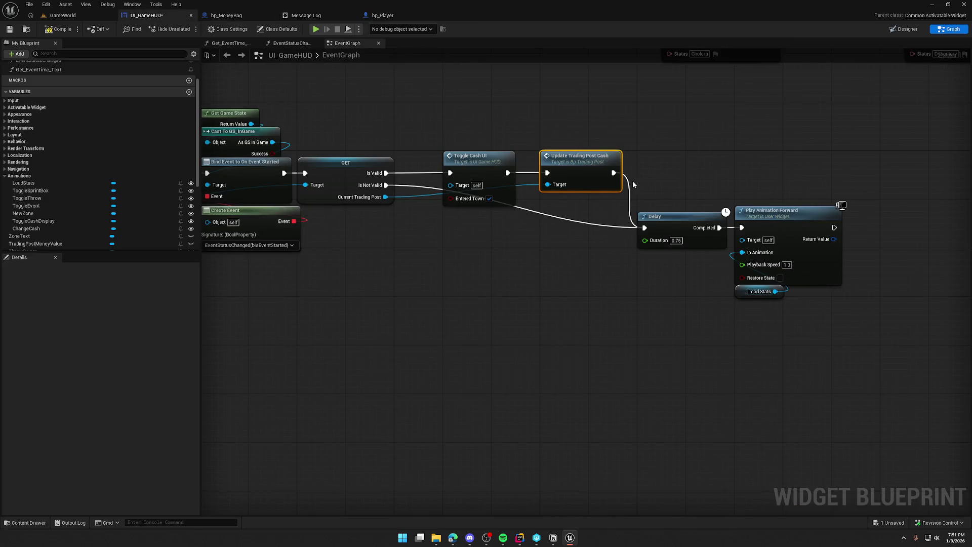
Replace Update Trading Post Cash with an Update Cash call after Toggle Cash UI.
{"action": "left_click_drag", "start_coordinate": [507, 173], "coordinate": [547, 247]}
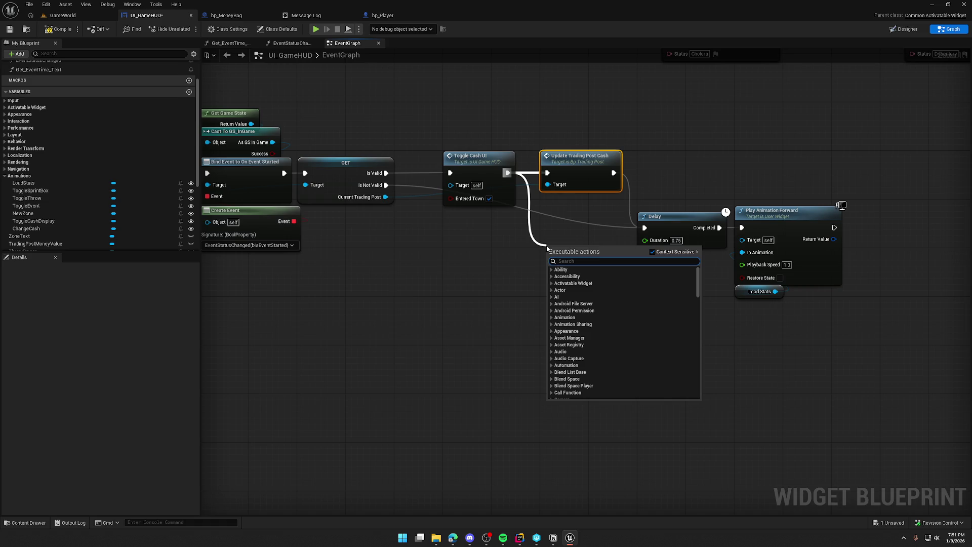
{"action": "type", "text": "update cash"}
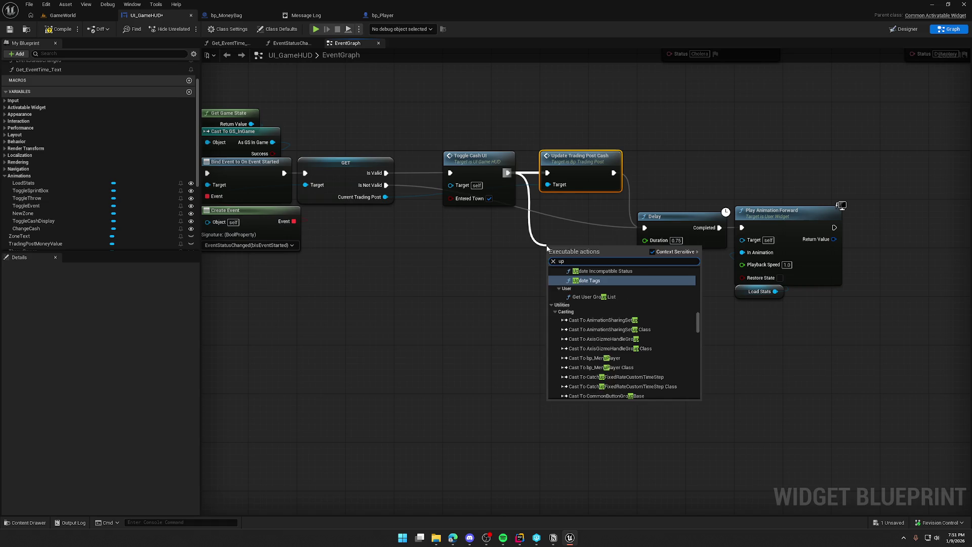
{"action": "key", "text": "Return"}
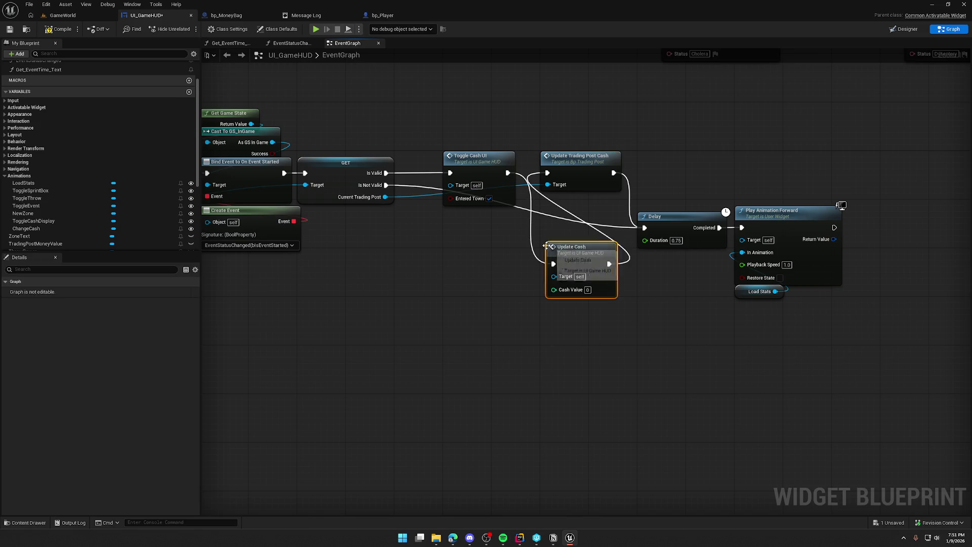
{"action": "left_click", "coordinate": [594, 168]}
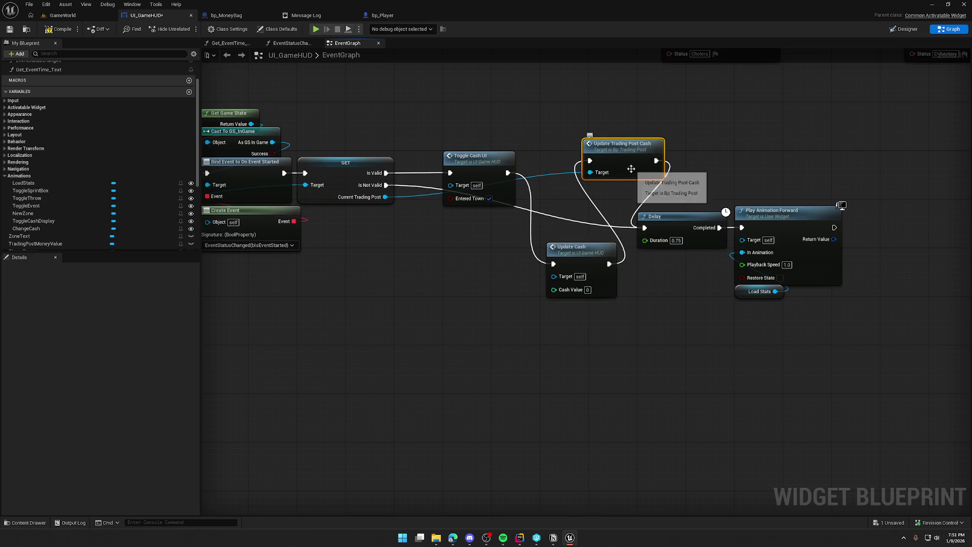
{"action": "key", "text": "Delete"}
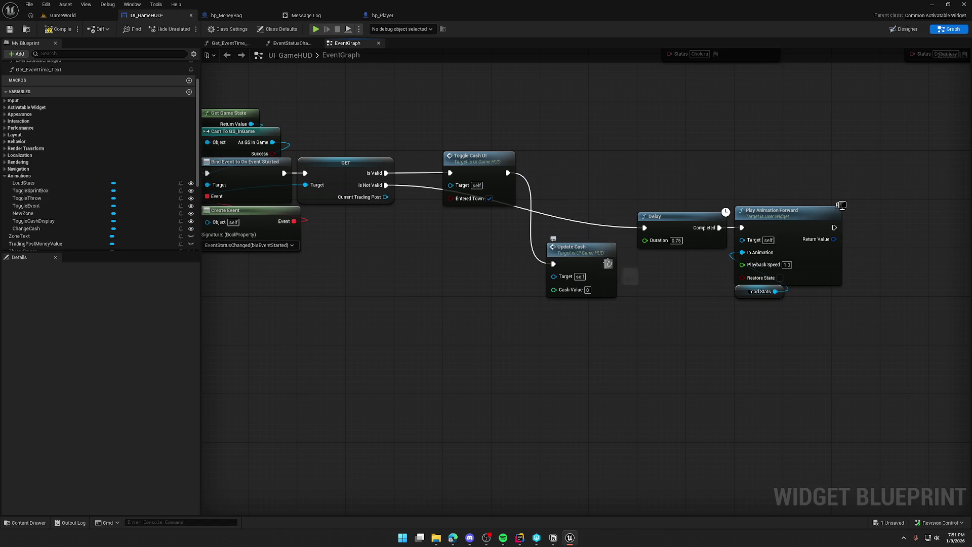
{"action": "mouse_move", "coordinate": [575, 269]}
{"action": "left_mouse_down"}
{"action": "mouse_move", "coordinate": [578, 218]}
{"action": "mouse_move", "coordinate": [558, 166]}
{"action": "left_mouse_up"}
Feed the current trading post's Trading Post Cash into Update Cash's Cash Value.
{"action": "left_click_drag", "start_coordinate": [385, 197], "coordinate": [430, 232]}
{"action": "type", "text": "get tradin"}
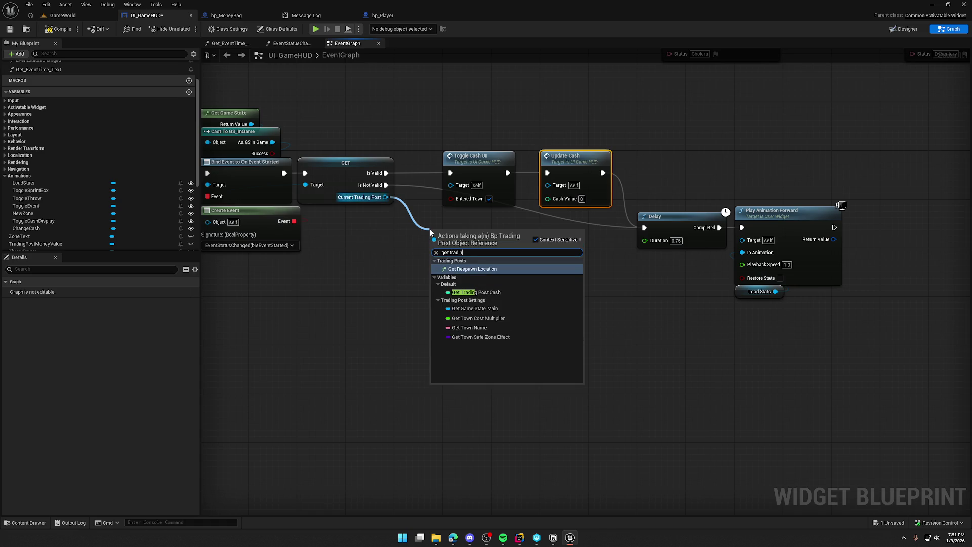
{"action": "left_click", "coordinate": [476, 292]}
{"action": "left_click_drag", "start_coordinate": [508, 230], "coordinate": [548, 198]}
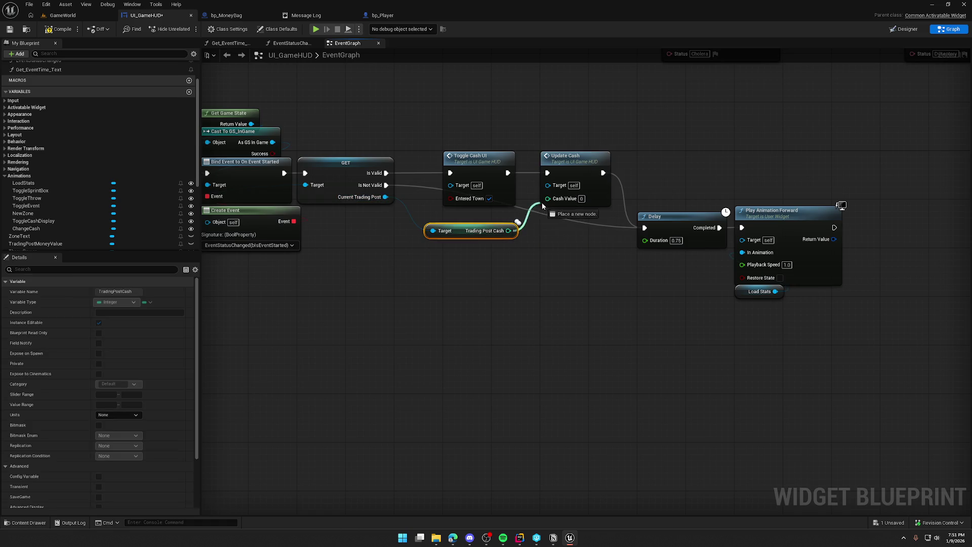
{"action": "left_click_drag", "start_coordinate": [474, 233], "coordinate": [487, 221]}
{"action": "left_click", "coordinate": [489, 258]}
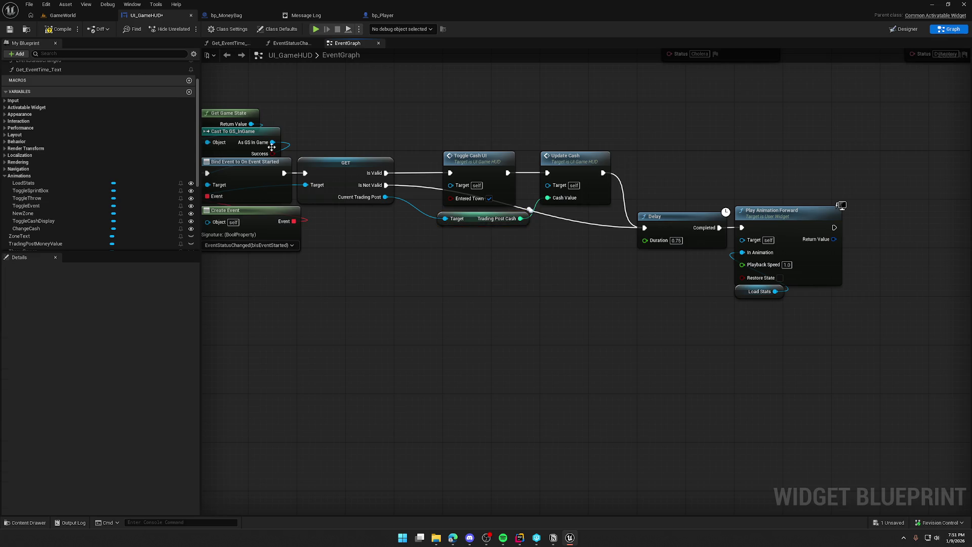
Compile the HUD widget blueprint and start a play test in the game level.
{"action": "left_click", "coordinate": [58, 29]}
{"action": "left_click", "coordinate": [65, 15]}
{"action": "left_click", "coordinate": [188, 30]}
Walk into the trading post and pick up and carry the money bag.
{"action": "key", "text": "w"}
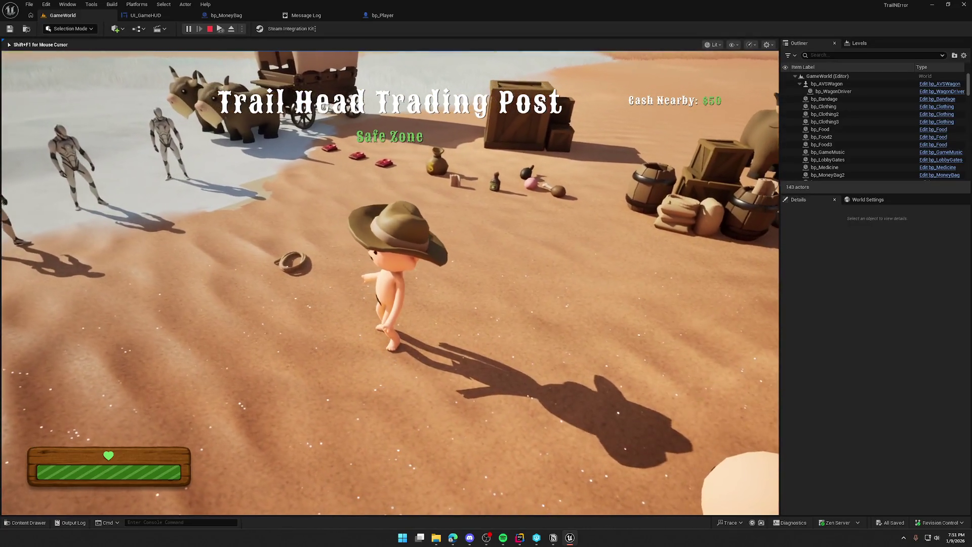
{"action": "key", "text": "w"}
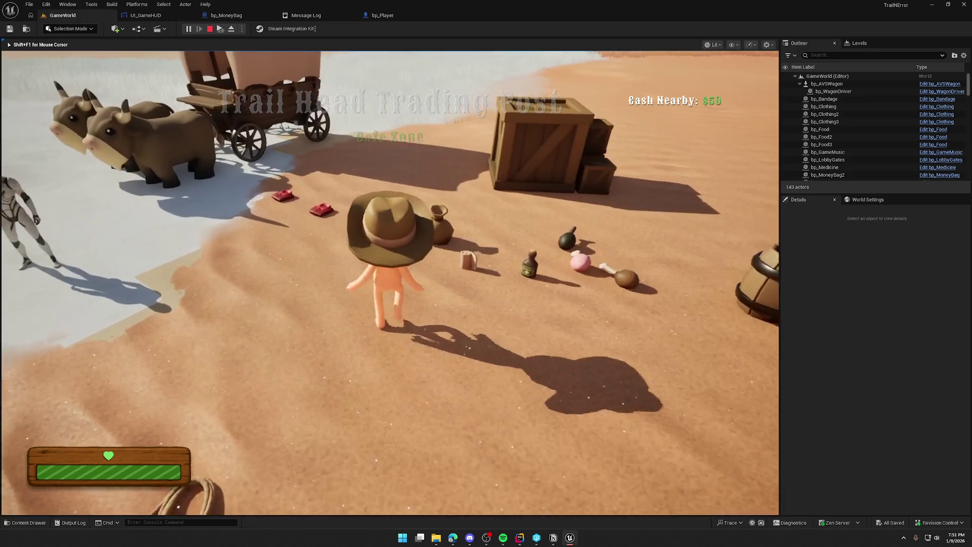
{"action": "key", "text": "w"}
{"action": "key", "text": "e"}
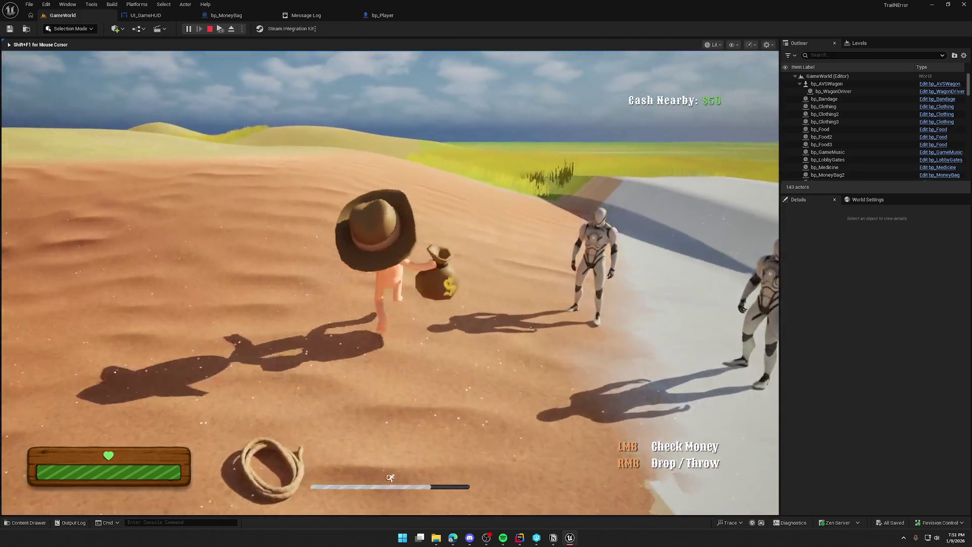
{"action": "key", "text": "w"}
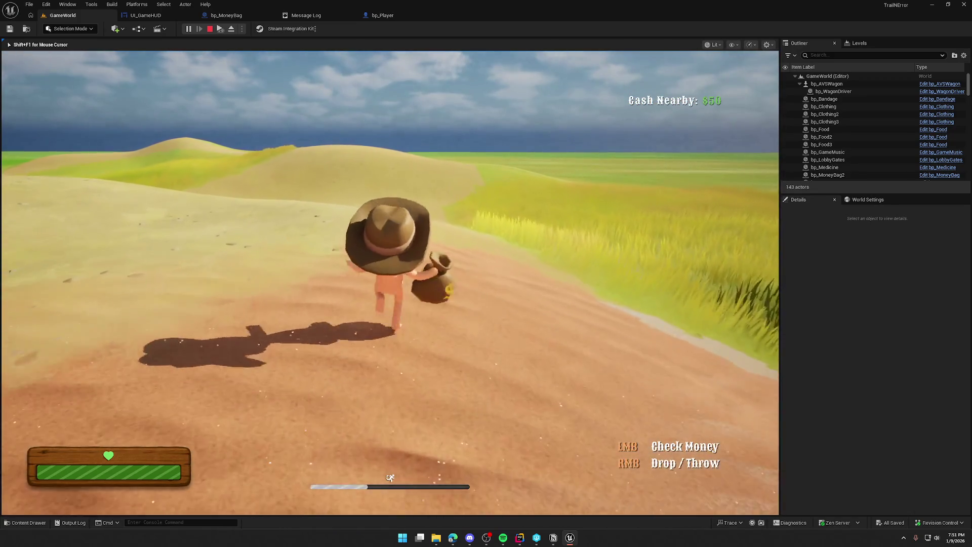
{"action": "key", "text": "w"}
{"action": "key", "text": "s"}
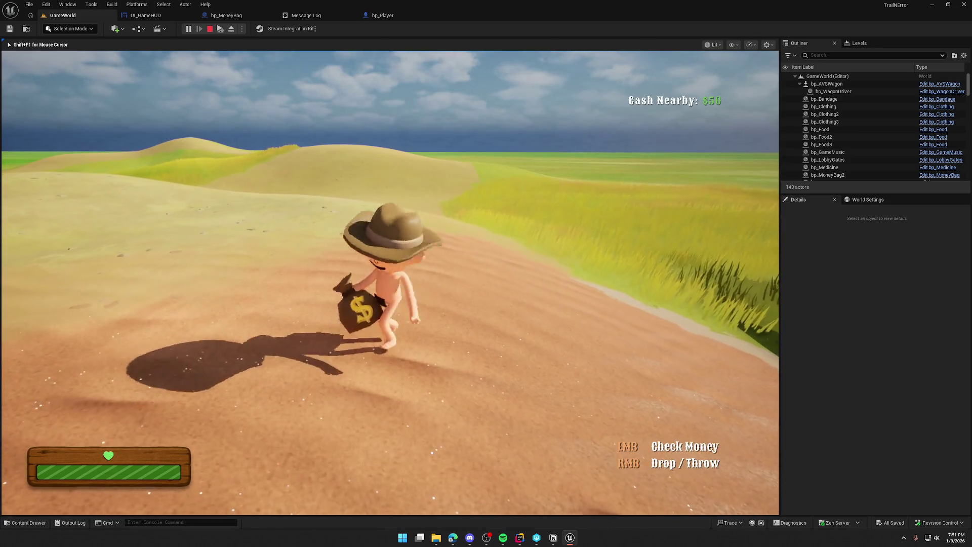
Head into the camp and pick up the money bag by the crate.
{"action": "key", "text": "w"}
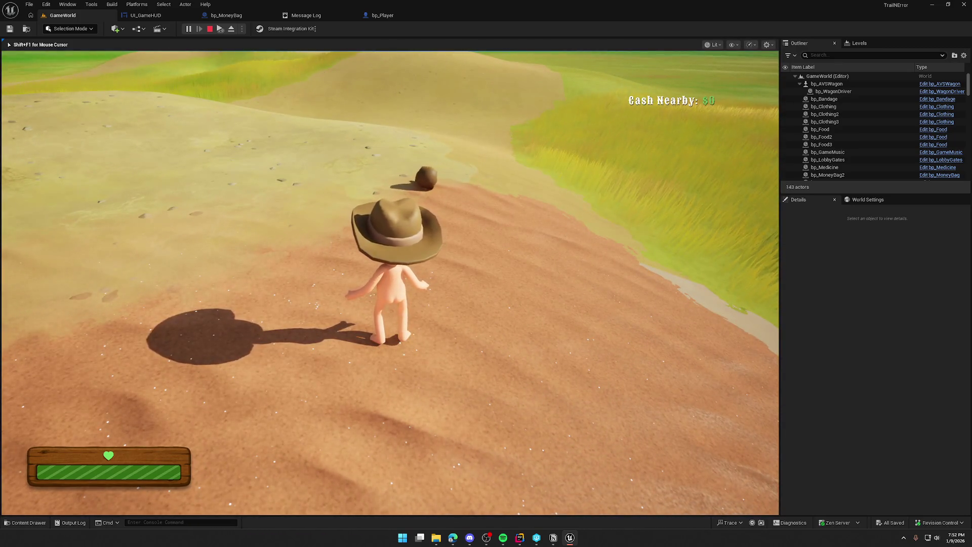
{"action": "key", "text": "w"}
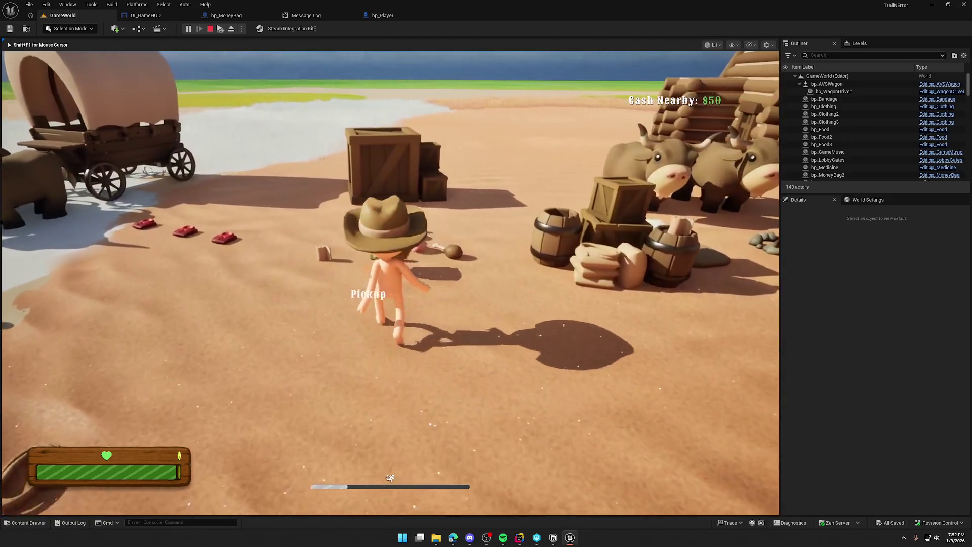
{"action": "key", "text": "w"}
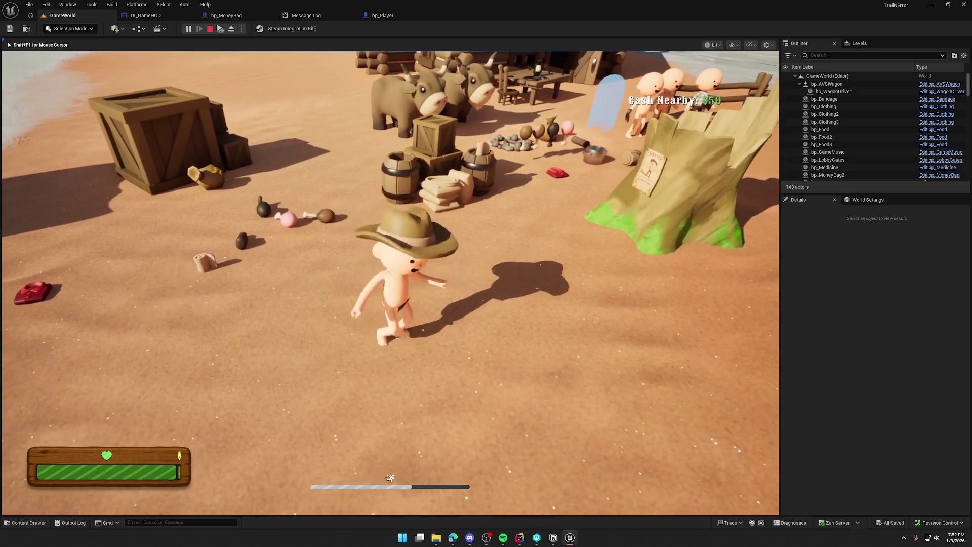
{"action": "key", "text": "w"}
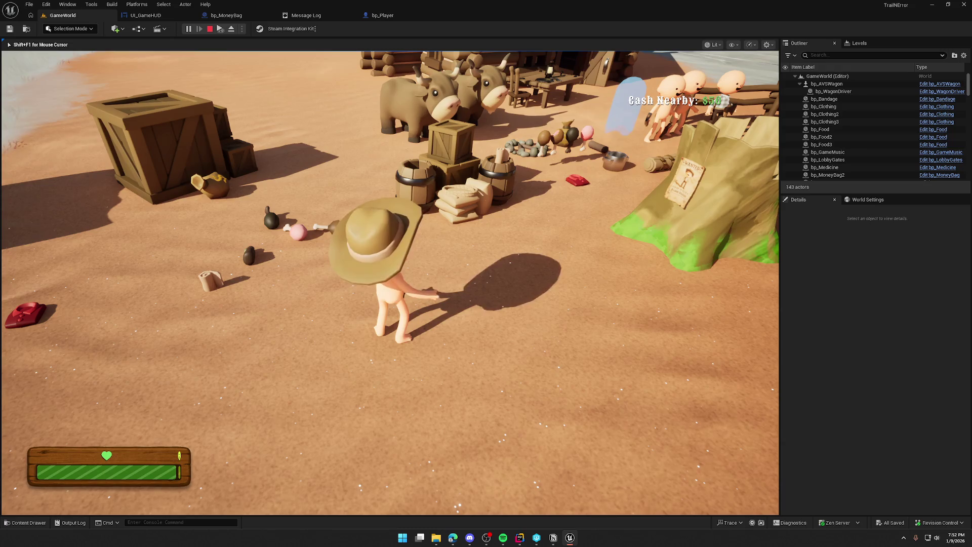
{"action": "key", "text": "a"}
{"action": "key", "text": "w"}
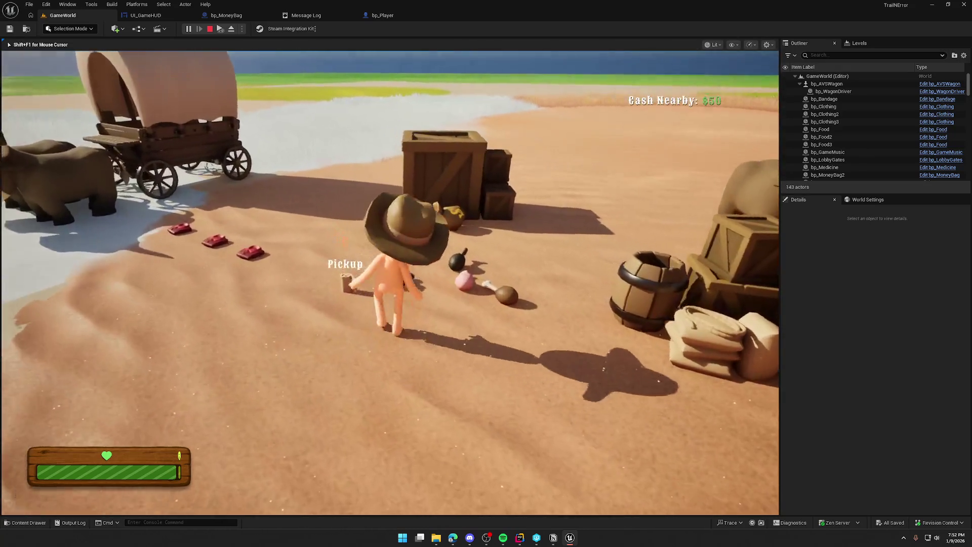
{"action": "key", "text": "e"}
Drop the money bag onto the sand, walk toward the wagon, and end the session.
{"action": "right_click", "coordinate": [390, 282]}
{"action": "key", "text": "w"}
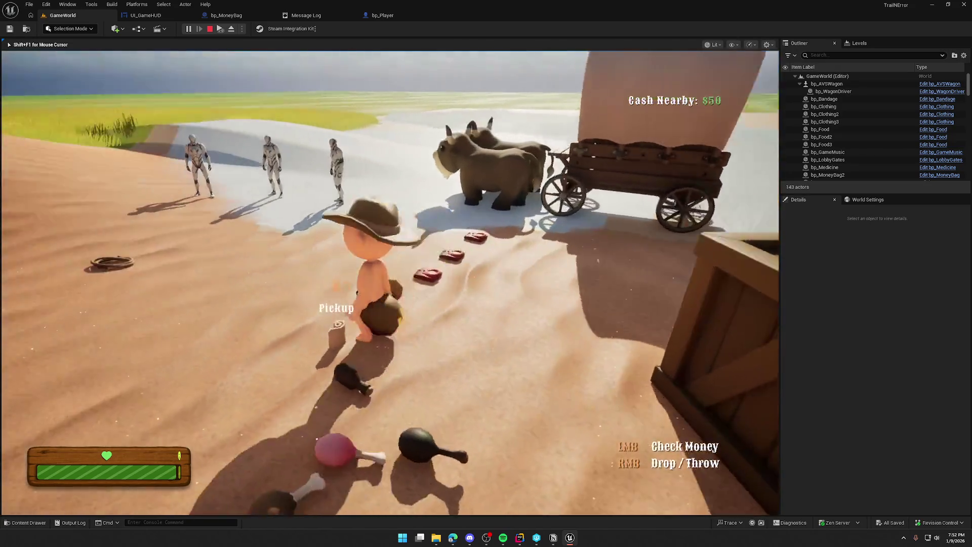
{"action": "key", "text": "s"}
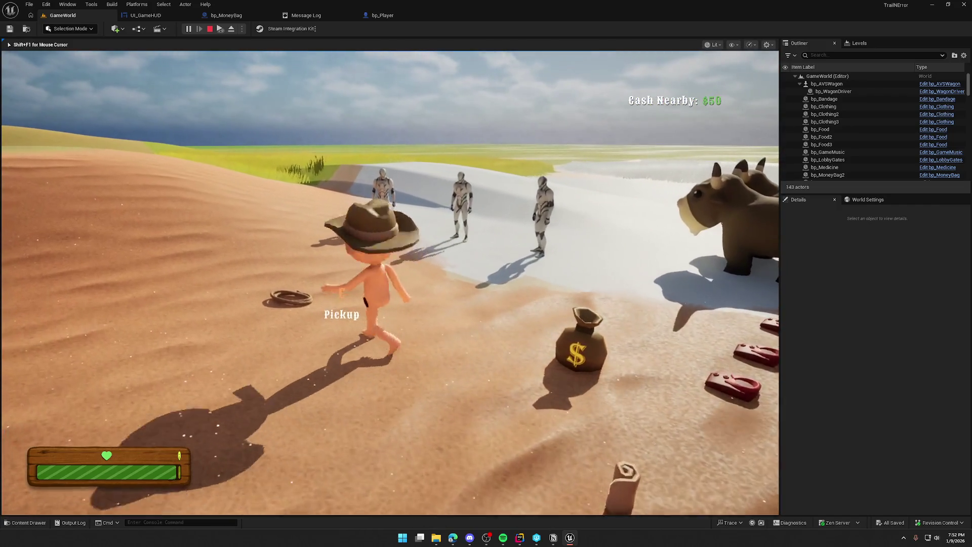
{"action": "key", "text": "w"}
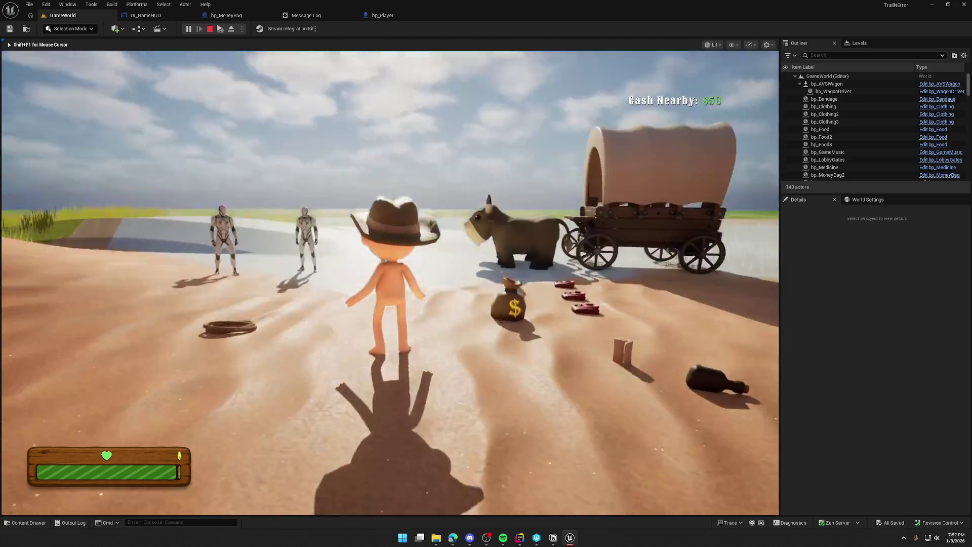
{"action": "key", "text": "Escape"}
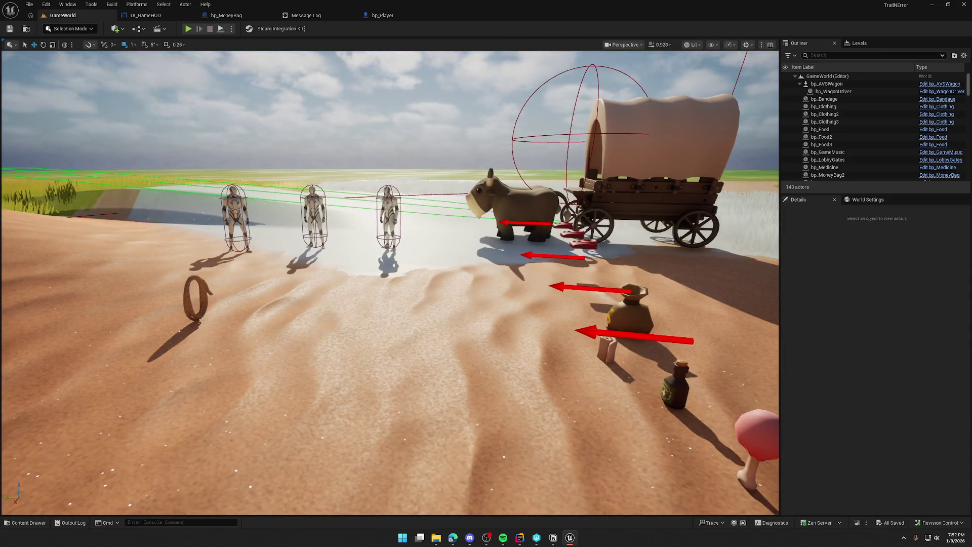
Run a brief second play session, stop it, and return to the UI_GameHUD event graph.
{"action": "scroll", "coordinate": [390, 283], "scroll_direction": "up", "scroll_amount": 2}
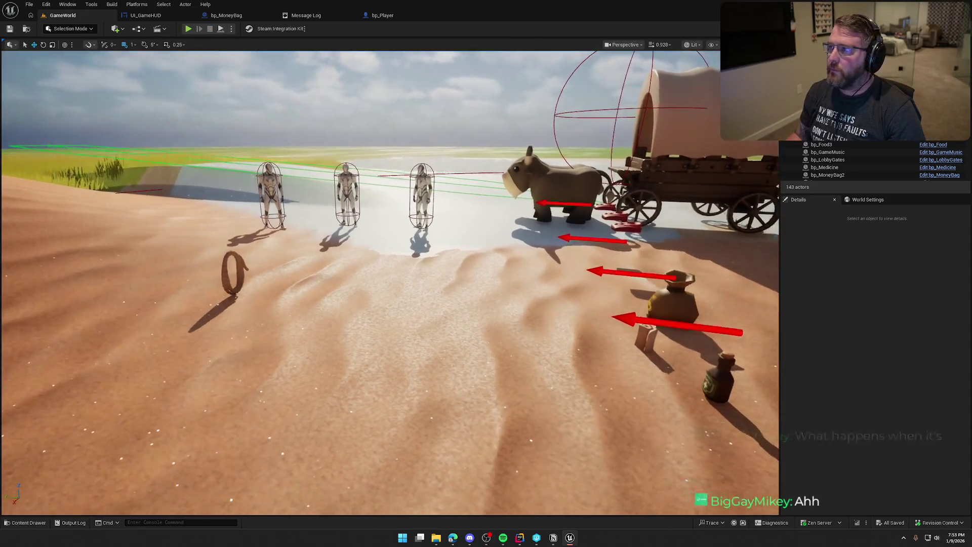
{"action": "key", "text": "alt+p"}
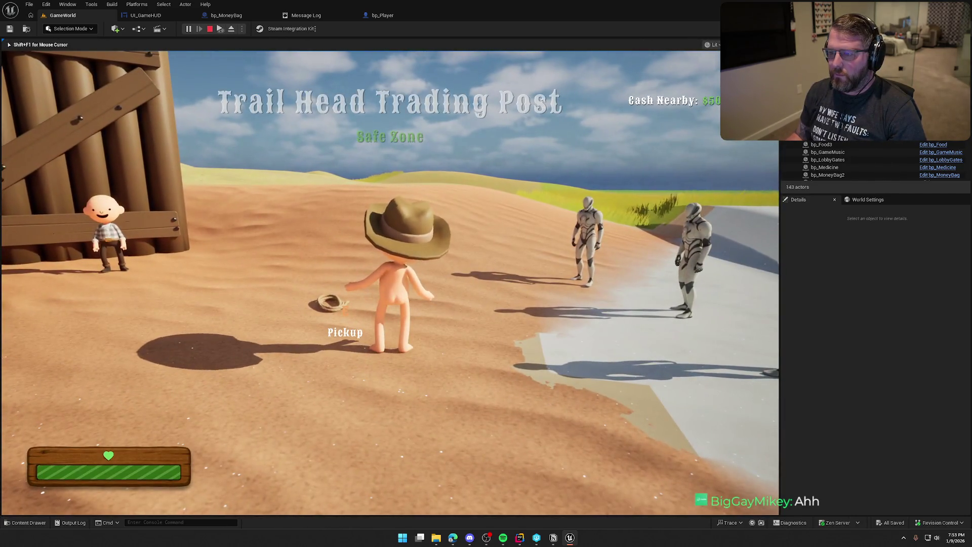
{"action": "key", "text": "w"}
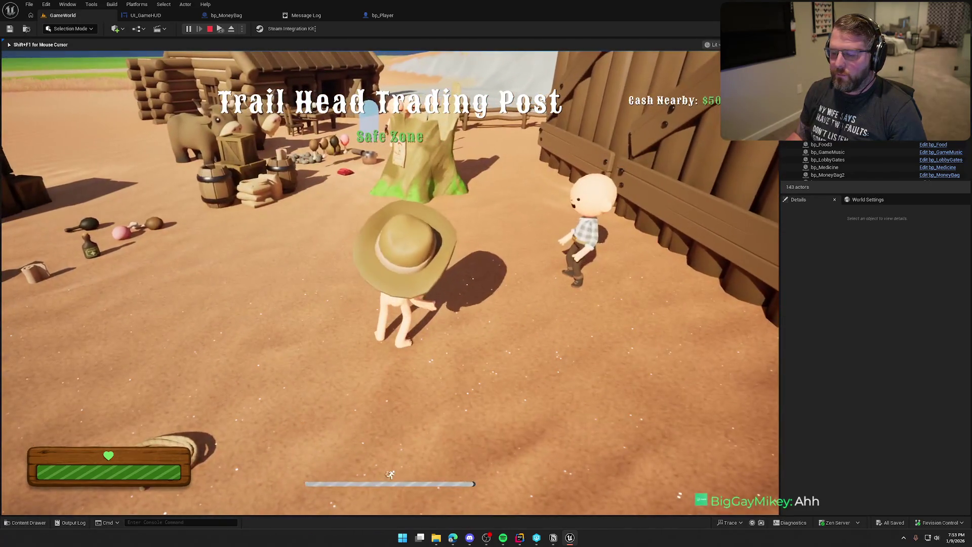
{"action": "key", "text": "s"}
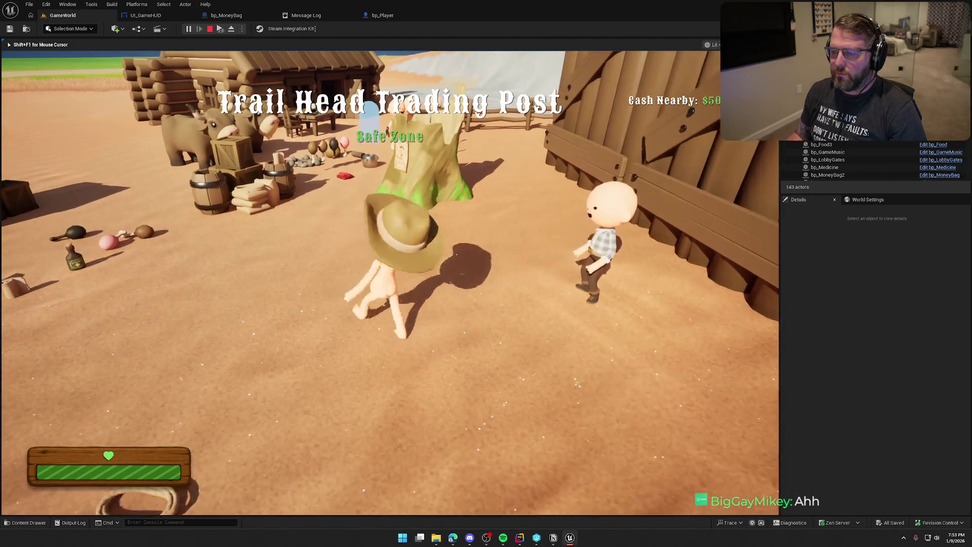
{"action": "key", "text": "Escape"}
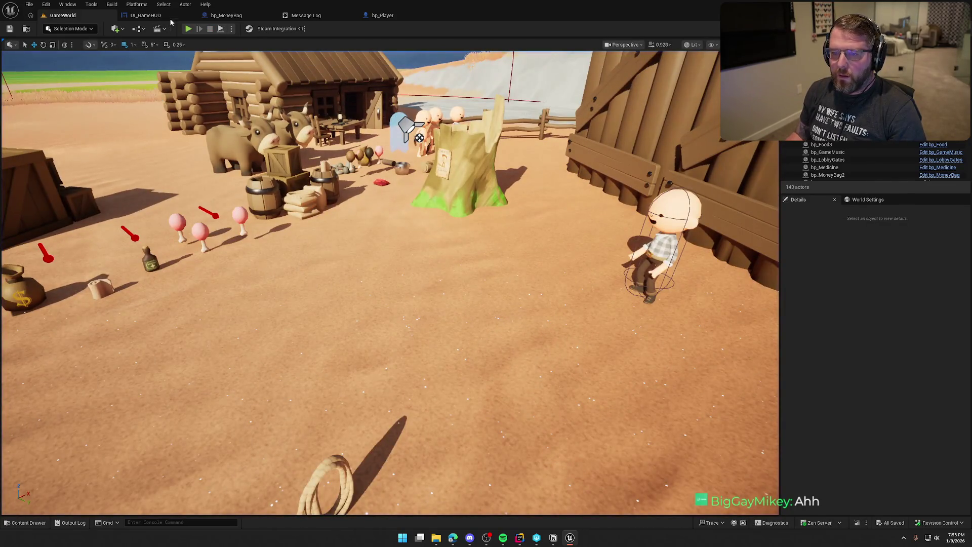
{"action": "left_click", "coordinate": [223, 15]}
{"action": "left_click", "coordinate": [146, 15]}
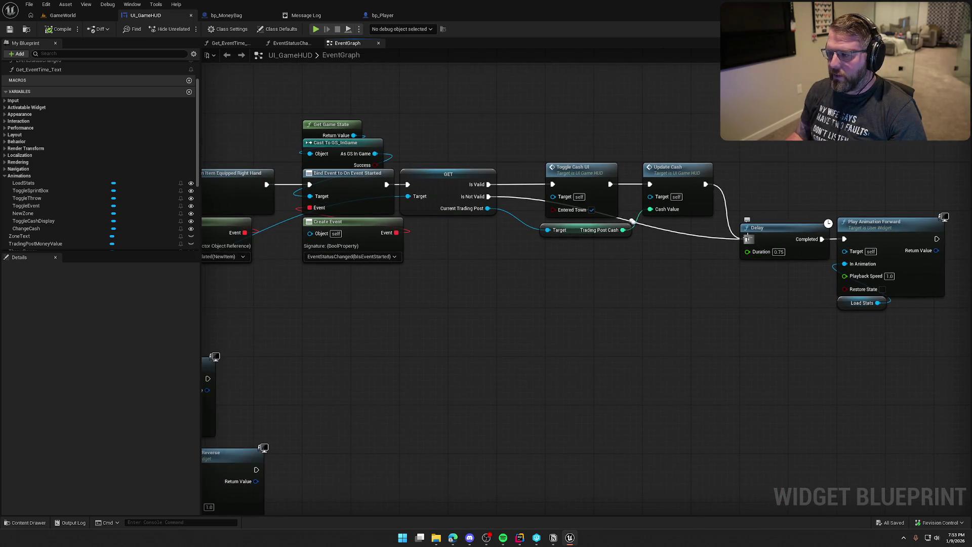
Disconnect GET, Toggle Cash UI, Update Cash and Trading Post Cash from Delay and move them aside.
{"action": "left_click_drag", "start_coordinate": [747, 239], "coordinate": [386, 184]}
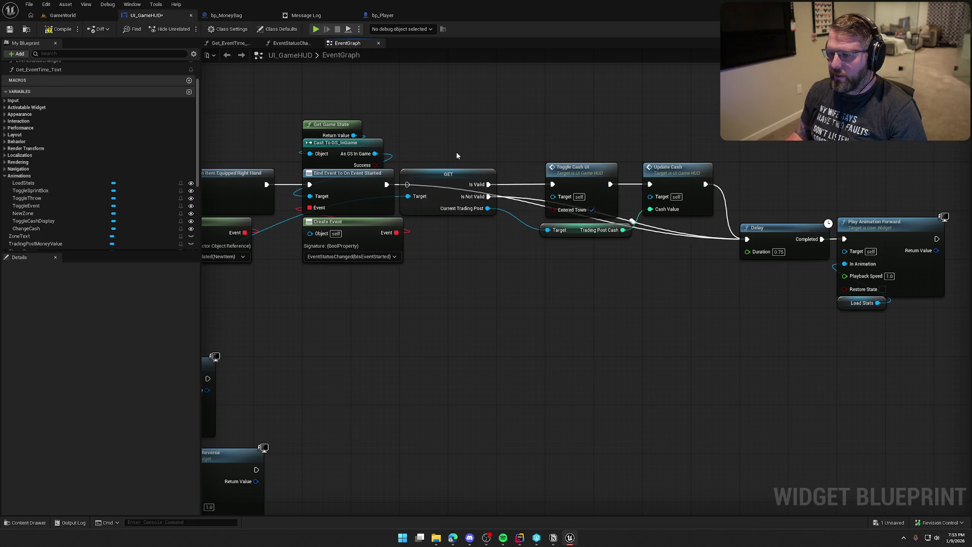
{"action": "mouse_move", "coordinate": [454, 161]}
{"action": "left_mouse_down"}
{"action": "mouse_move", "coordinate": [661, 260]}
{"action": "mouse_move", "coordinate": [718, 242]}
{"action": "left_mouse_up"}
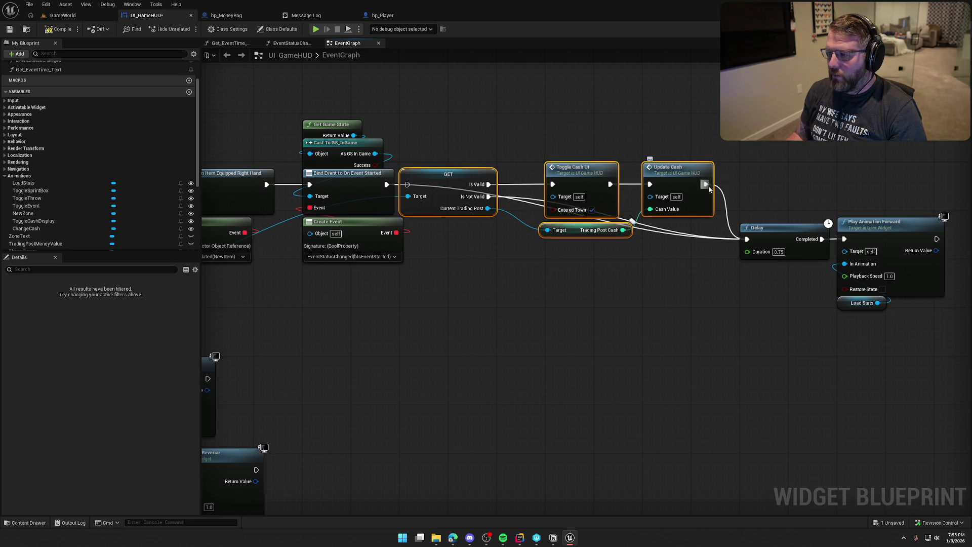
{"action": "left_click", "coordinate": [489, 197], "text": "alt"}
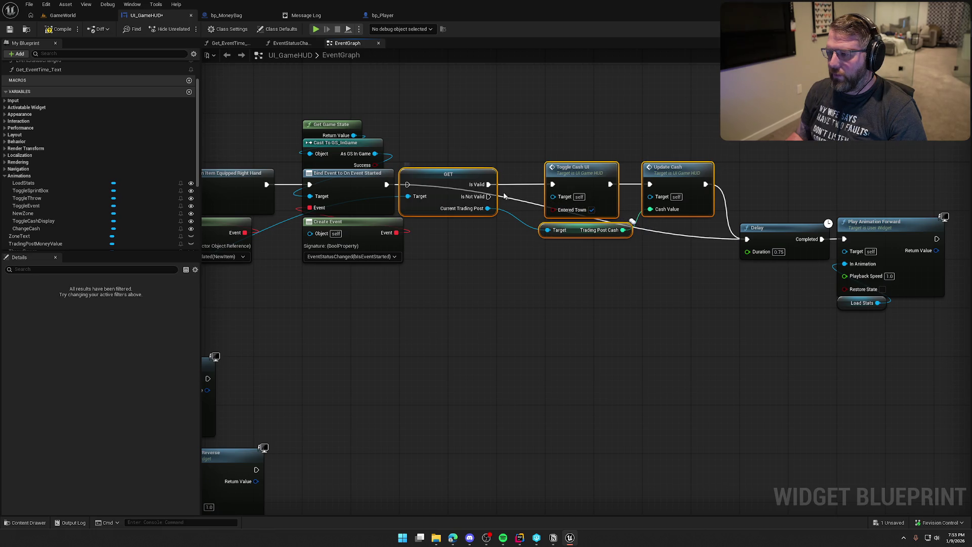
{"action": "left_click_drag", "start_coordinate": [448, 174], "coordinate": [447, 333]}
{"action": "left_click", "coordinate": [706, 342], "text": "alt"}
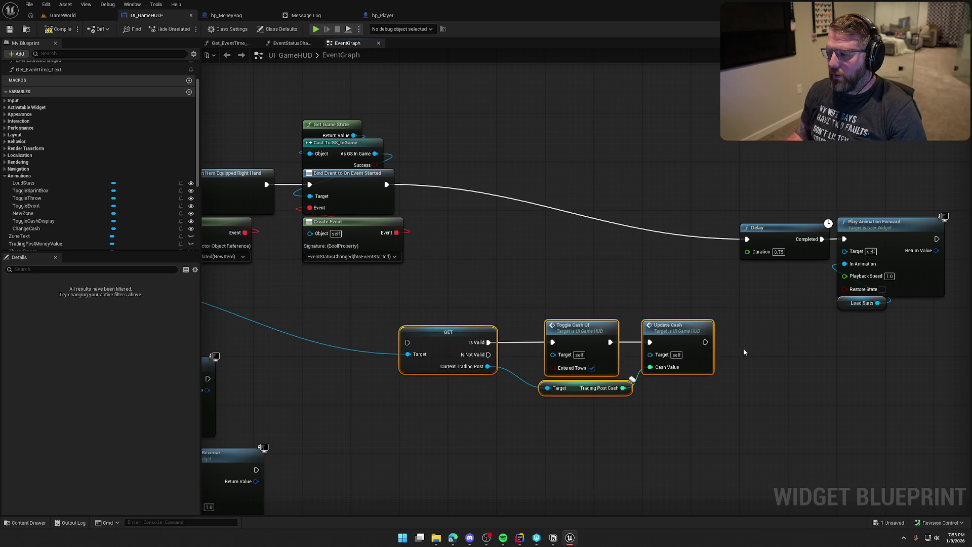
{"action": "left_click", "coordinate": [473, 298]}
Move Delay and Load Stats animation beside Bind Event, then chain the cash nodes after Play Animation Forward.
{"action": "left_click_drag", "start_coordinate": [770, 189], "coordinate": [923, 336]}
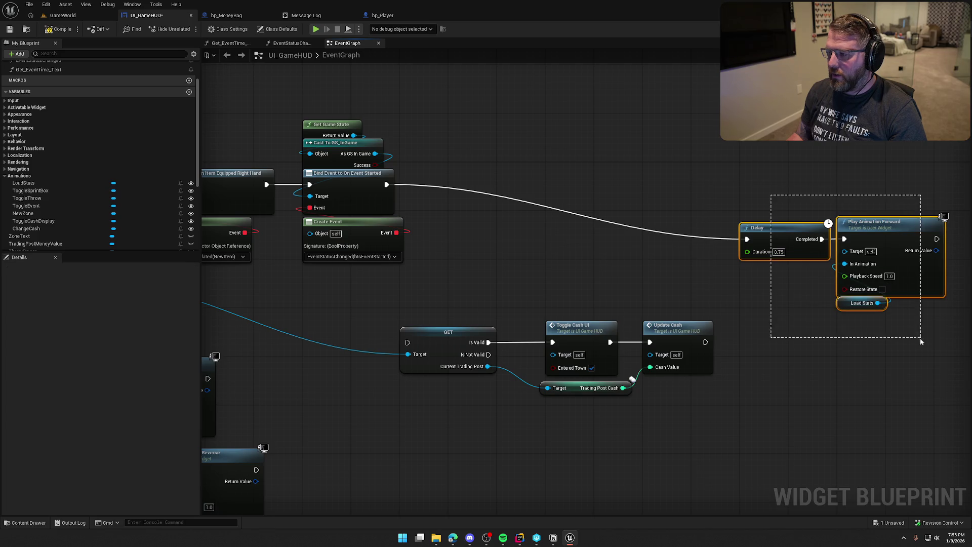
{"action": "mouse_move", "coordinate": [775, 234]}
{"action": "left_mouse_down"}
{"action": "mouse_move", "coordinate": [442, 175]}
{"action": "mouse_move", "coordinate": [482, 178]}
{"action": "left_mouse_up"}
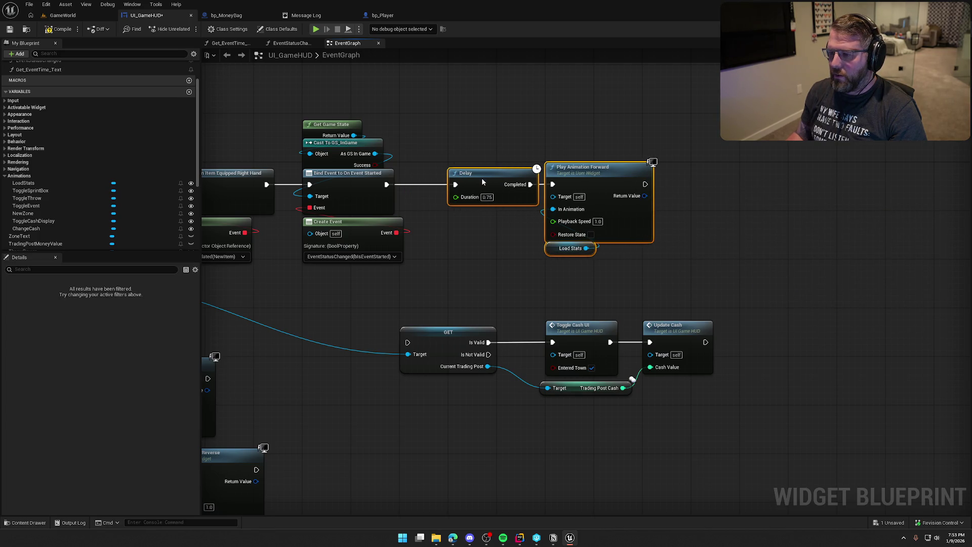
{"action": "mouse_move", "coordinate": [408, 343]}
{"action": "left_mouse_down"}
{"action": "mouse_move", "coordinate": [637, 208]}
{"action": "mouse_move", "coordinate": [645, 185]}
{"action": "left_mouse_up"}
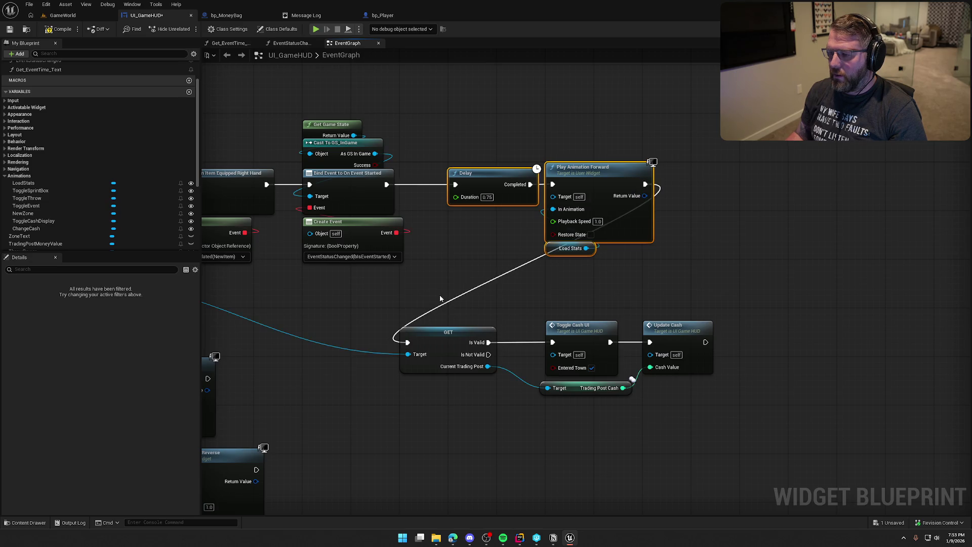
{"action": "mouse_move", "coordinate": [453, 337]}
{"action": "left_mouse_down"}
{"action": "mouse_move", "coordinate": [768, 256]}
{"action": "mouse_move", "coordinate": [745, 179]}
{"action": "left_mouse_up"}
{"action": "scroll", "coordinate": [809, 317], "scroll_direction": "right", "scroll_amount": 5}
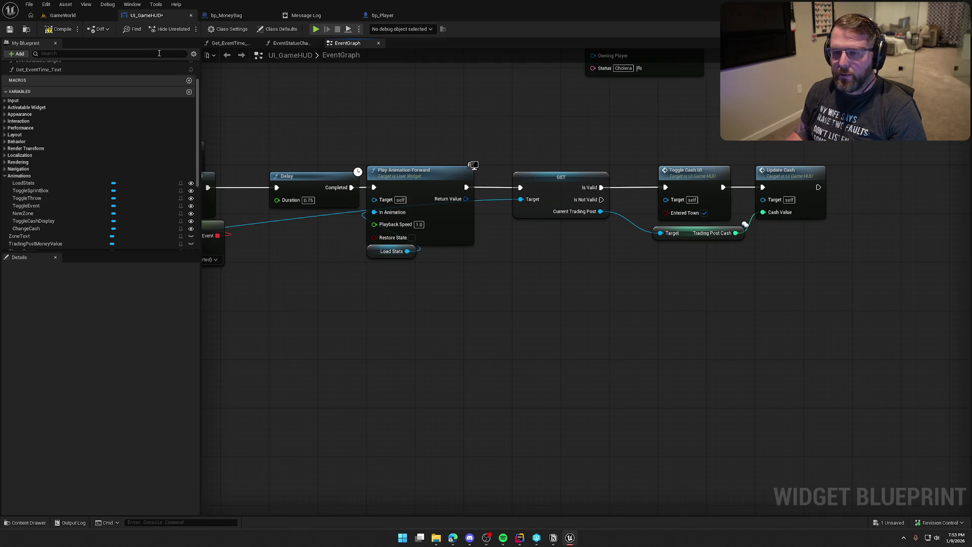
{"action": "left_click", "coordinate": [63, 15]}
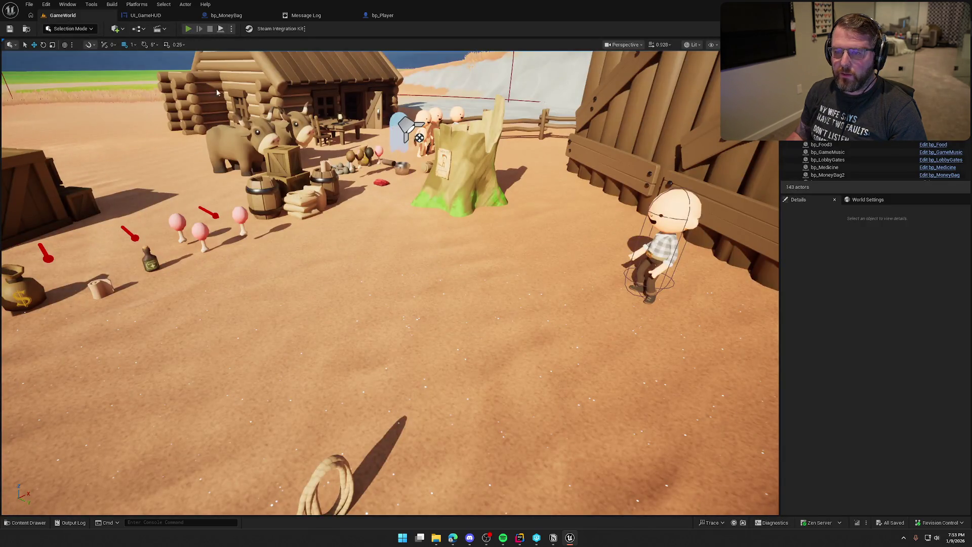
Play-test carrying, dropping and re-grabbing the money bag, then stop the session.
{"action": "key", "text": "alt+p"}
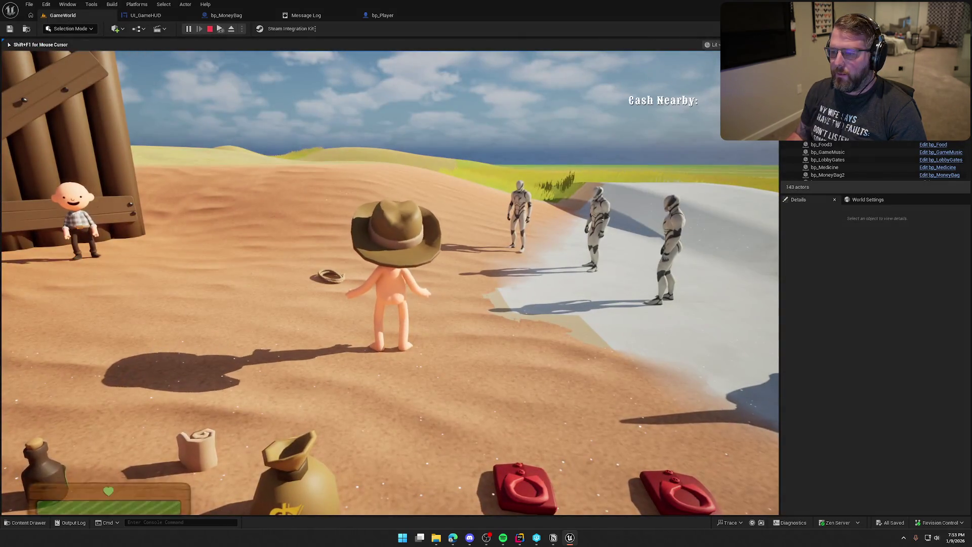
{"action": "key", "text": "w"}
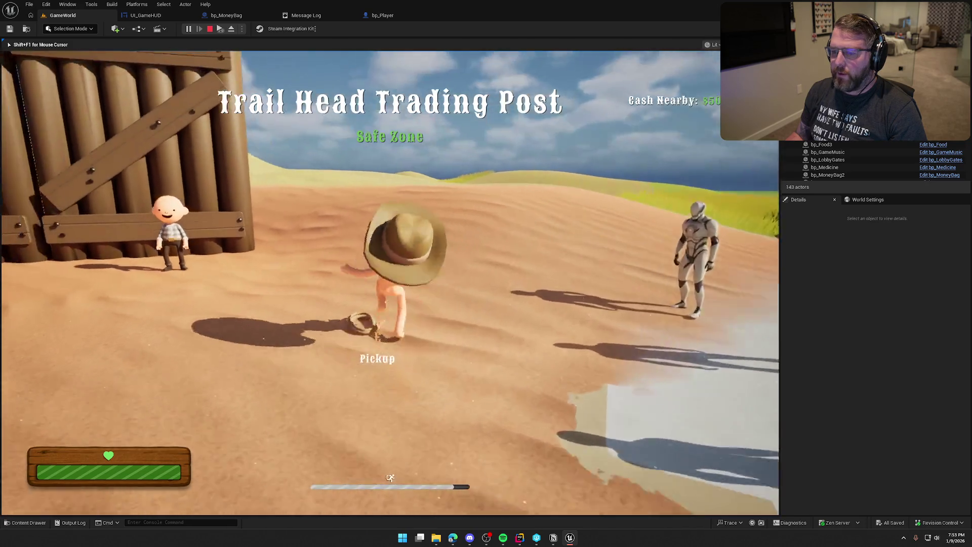
{"action": "key", "text": "w"}
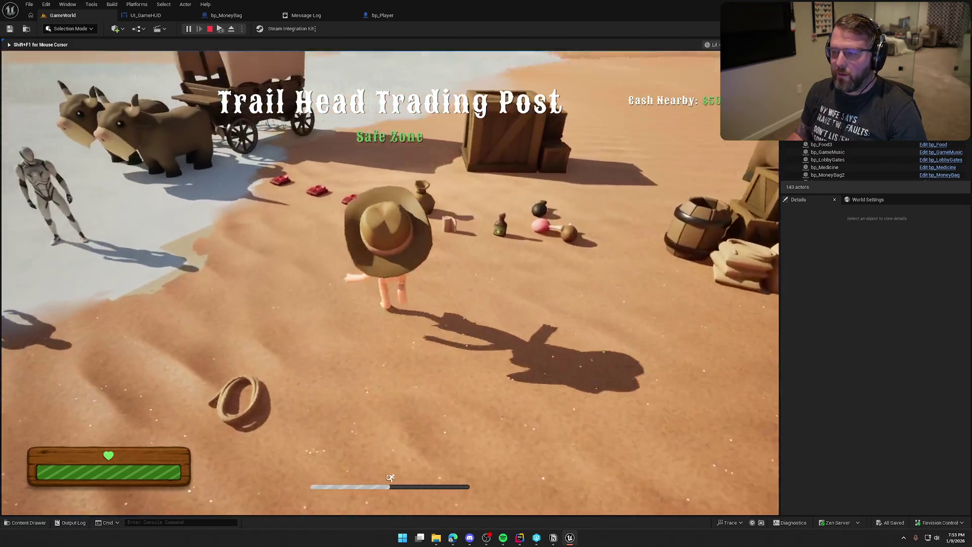
{"action": "key", "text": "w"}
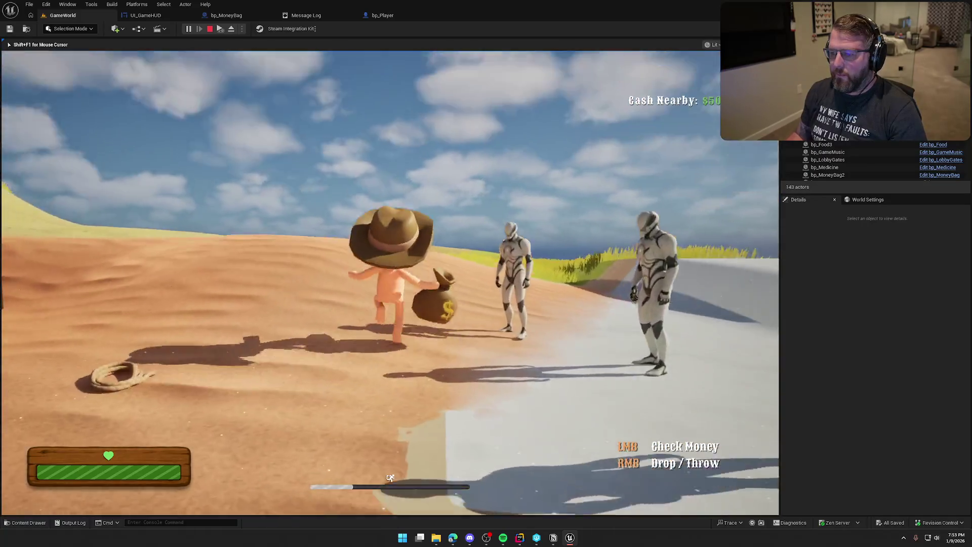
{"action": "key", "text": "w"}
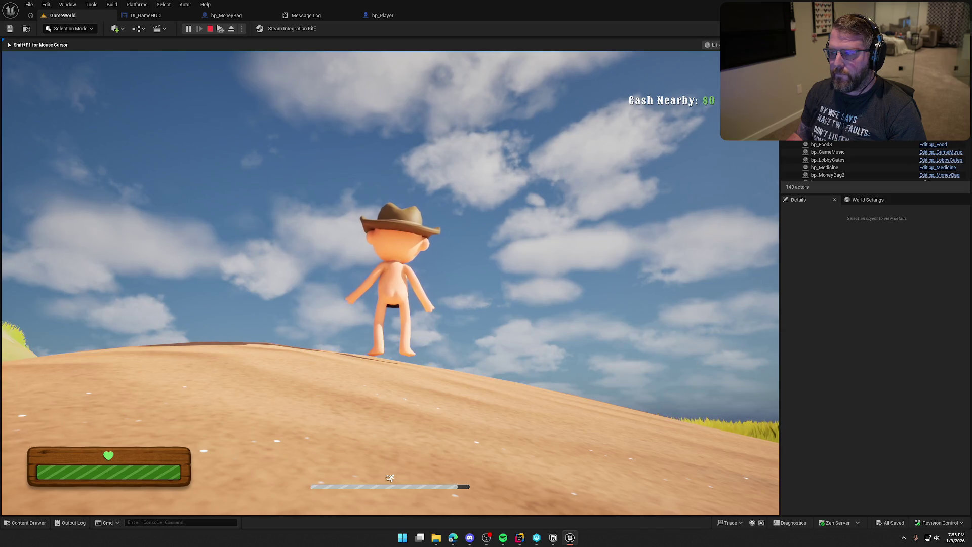
{"action": "key", "text": "w"}
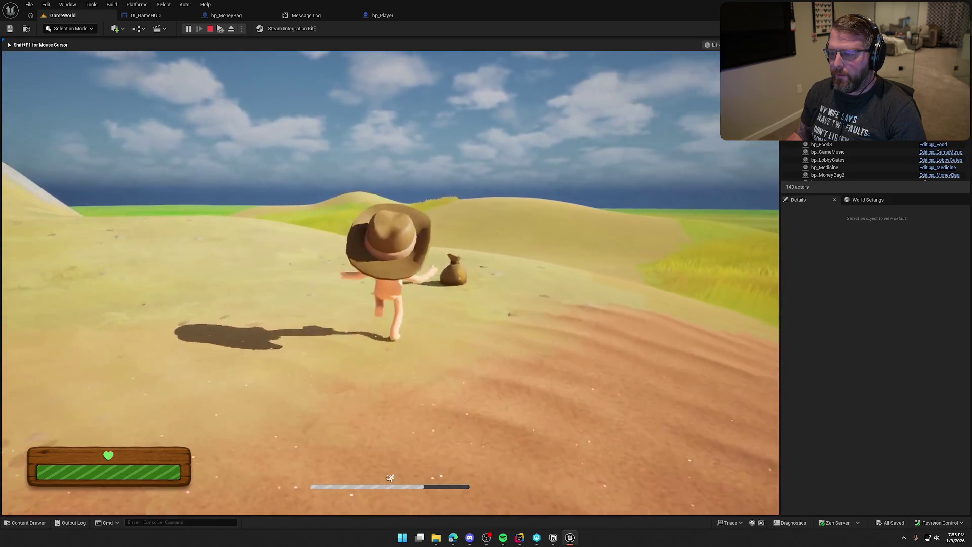
{"action": "key", "text": "w"}
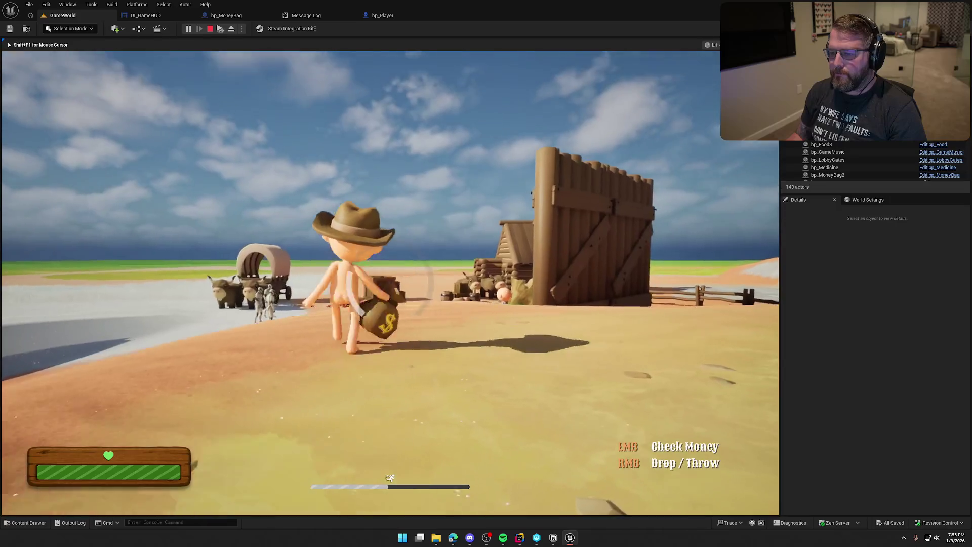
{"action": "key", "text": "w"}
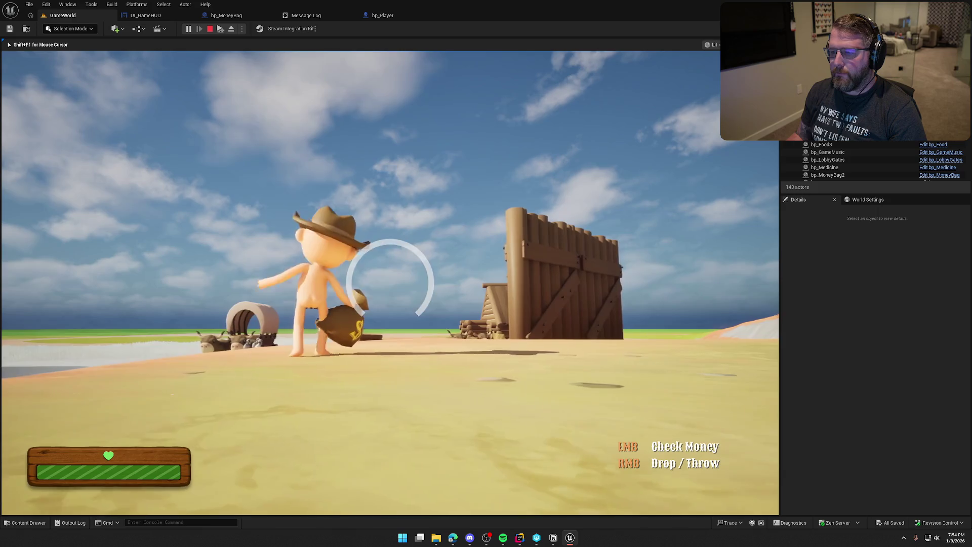
{"action": "key", "text": "w"}
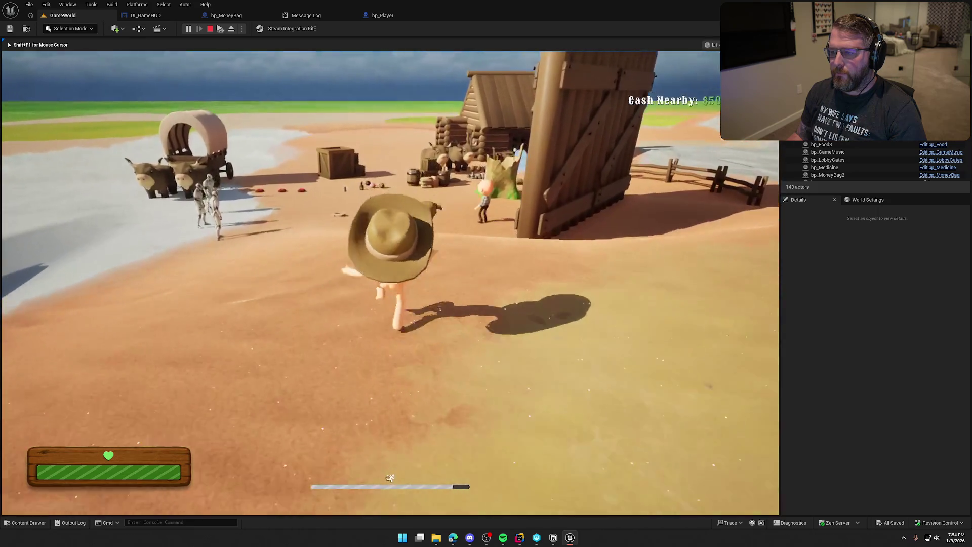
{"action": "key", "text": "w"}
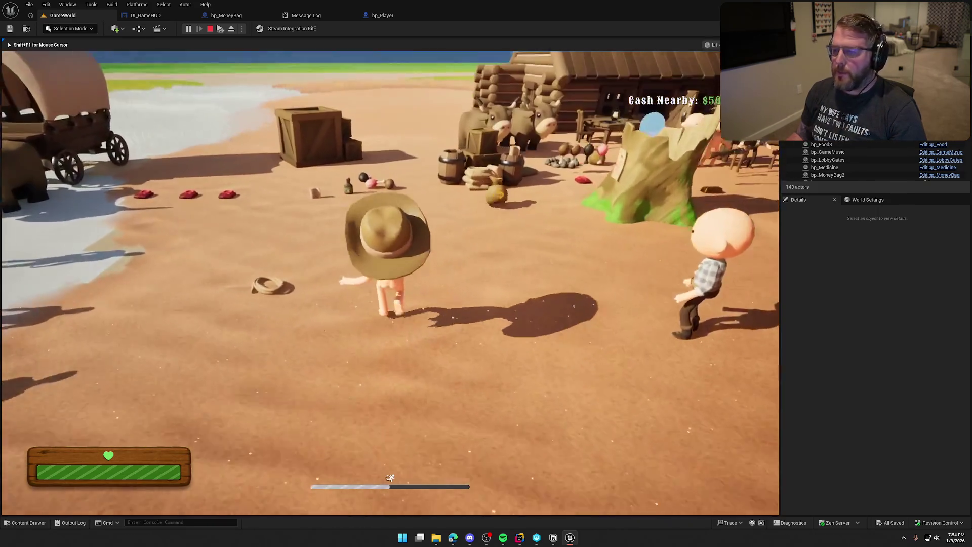
{"action": "key", "text": "Escape"}
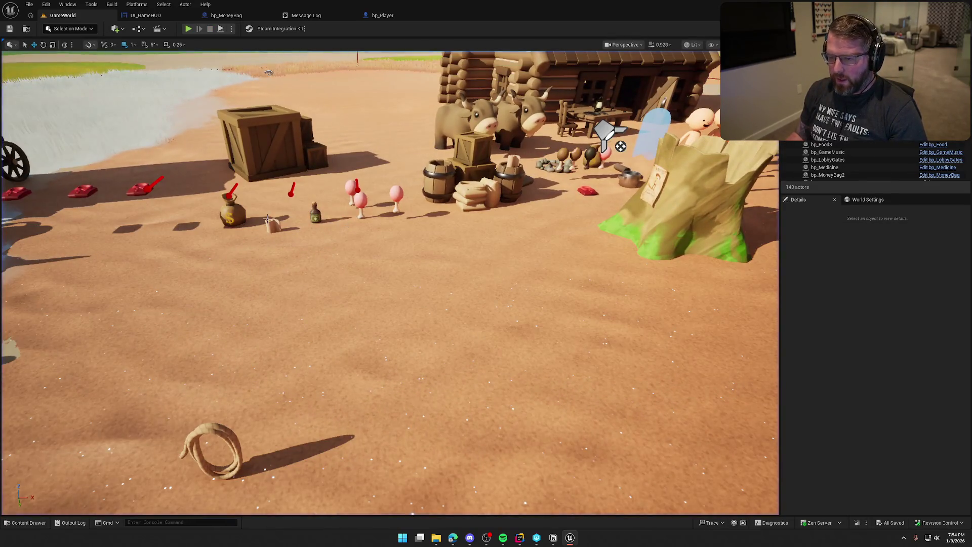
Alt-drag bp_MoneyBag2 to create bp_MoneyBag3 beside it, then start a play test.
{"action": "left_click", "coordinate": [234, 213]}
{"action": "mouse_move", "coordinate": [236, 211]}
{"action": "left_mouse_down"}
{"action": "mouse_move", "coordinate": [248, 240]}
{"action": "mouse_move", "coordinate": [316, 250]}
{"action": "left_mouse_up"}
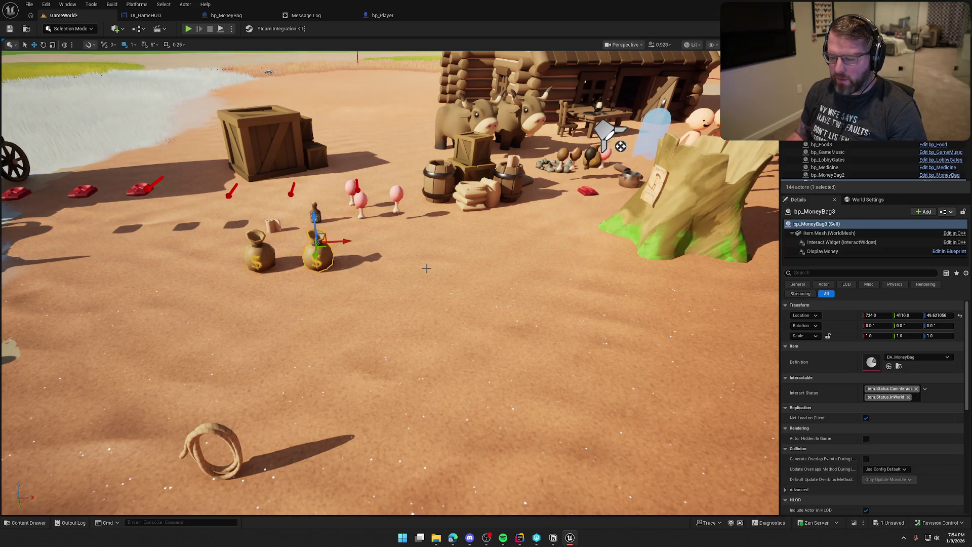
{"action": "left_click", "coordinate": [427, 268]}
{"action": "left_click", "coordinate": [188, 29]}
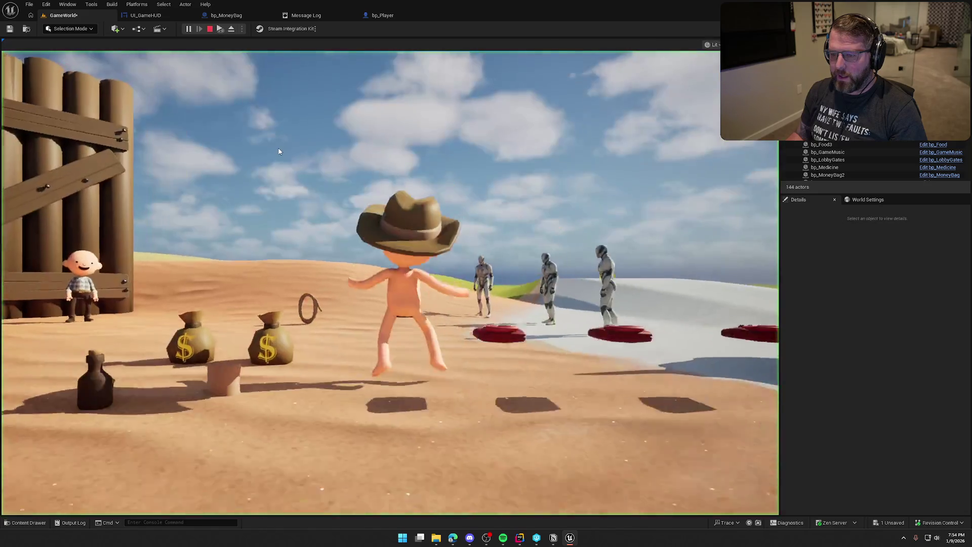
Walk to the money bags, throw the carried one, and pick up another near the gate.
{"action": "left_click", "coordinate": [278, 151]}
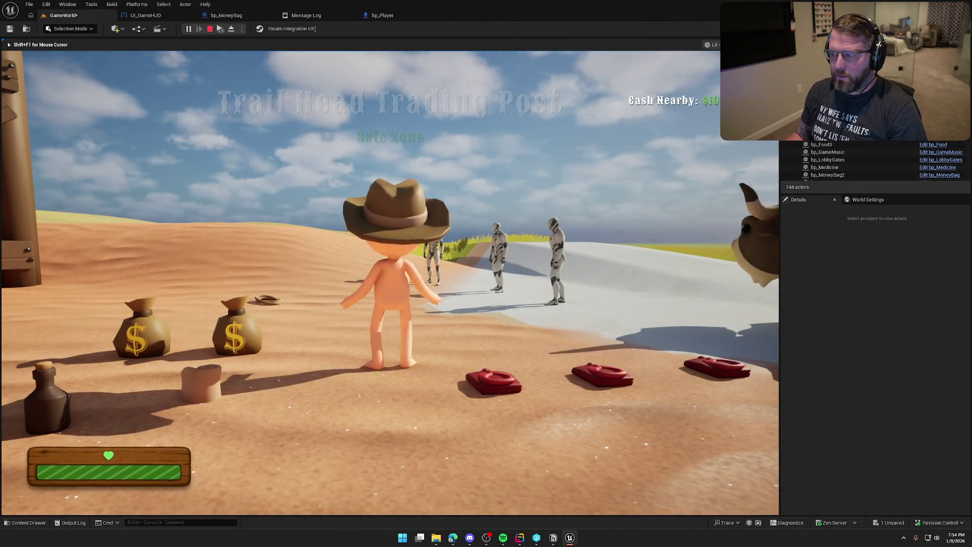
{"action": "key", "text": "w"}
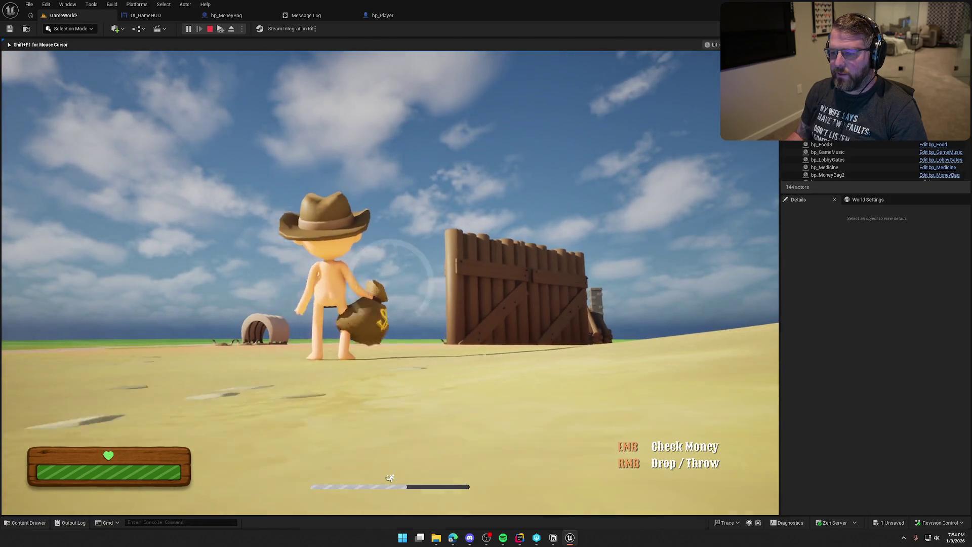
{"action": "right_click", "coordinate": [390, 283]}
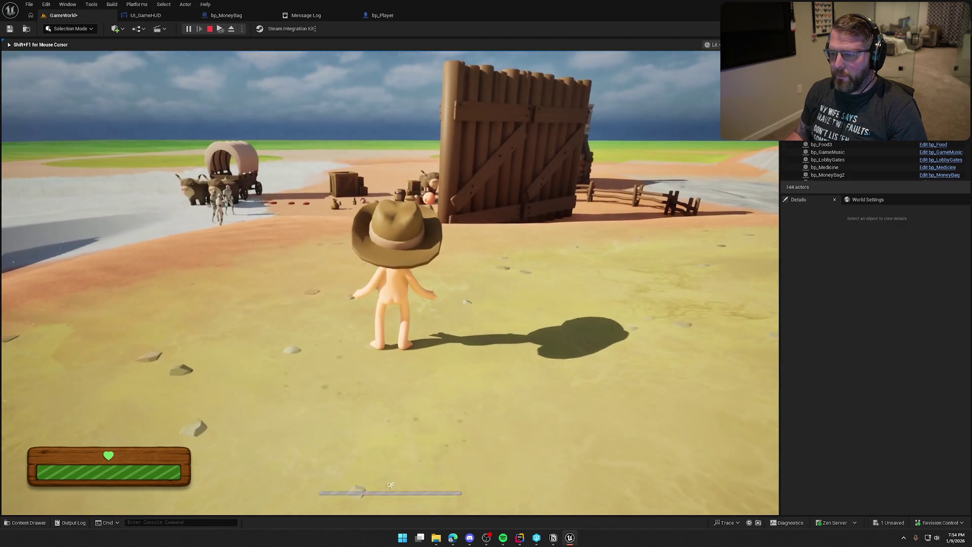
{"action": "key", "text": "w"}
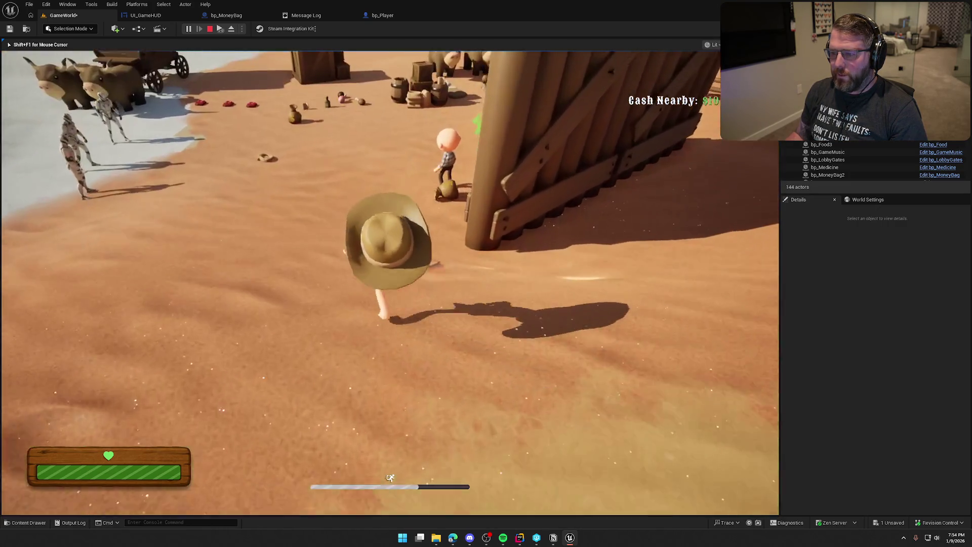
{"action": "key", "text": "w"}
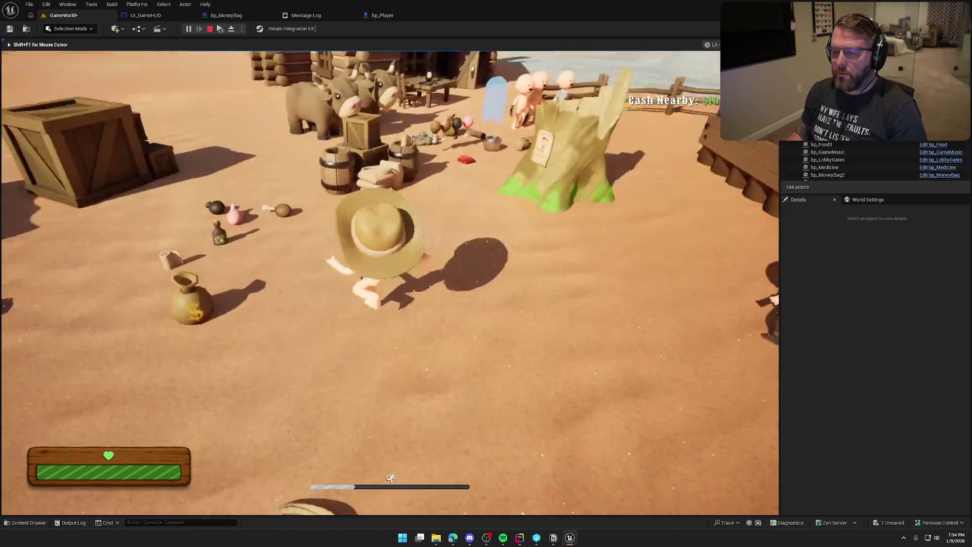
{"action": "key", "text": "w"}
{"action": "key", "text": "e"}
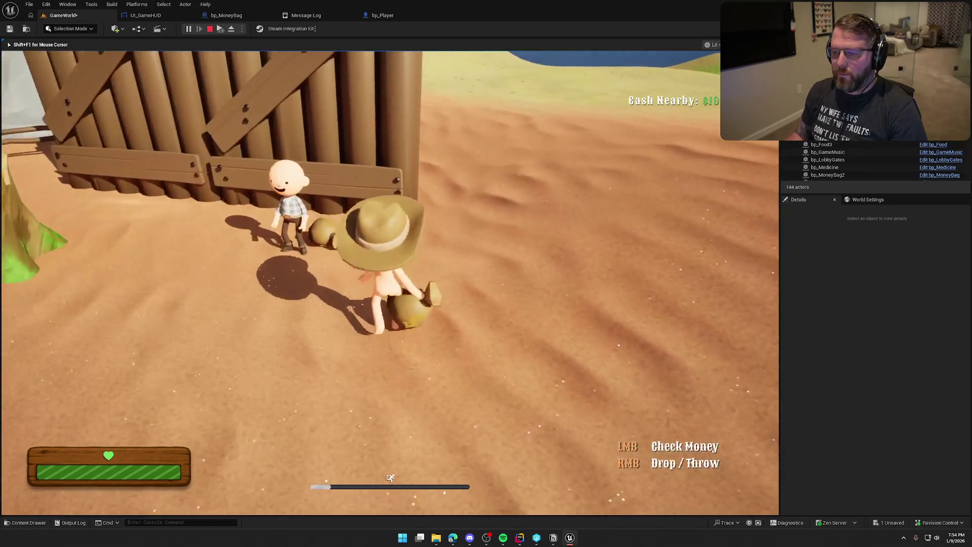
Drop the bag beside the villager, end the play test, and save the level.
{"action": "key", "text": "w"}
{"action": "key", "text": "w"}
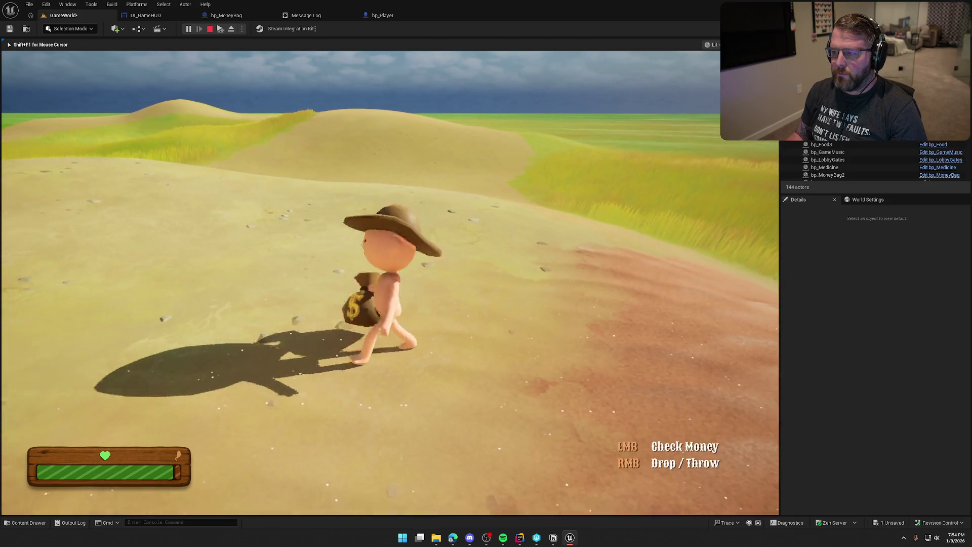
{"action": "key", "text": "w"}
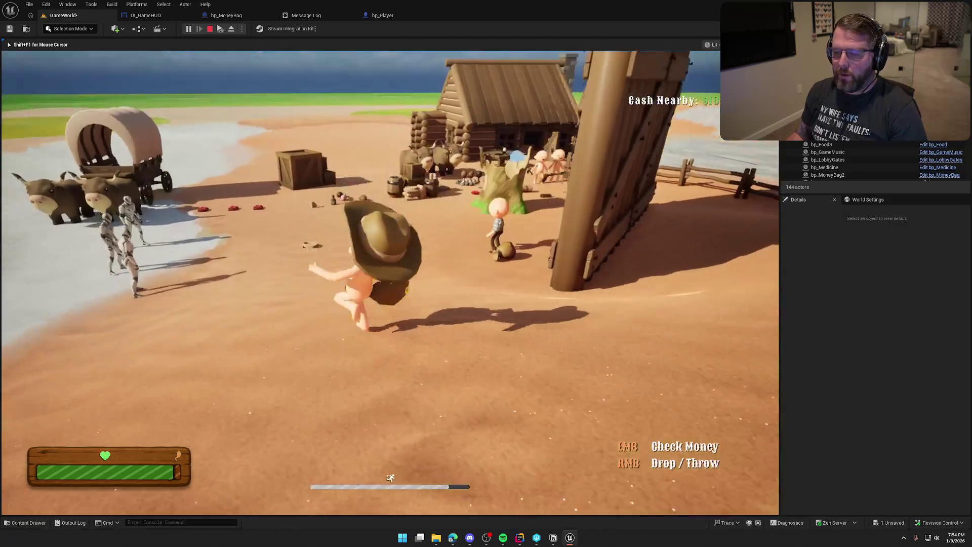
{"action": "right_click", "coordinate": [390, 282]}
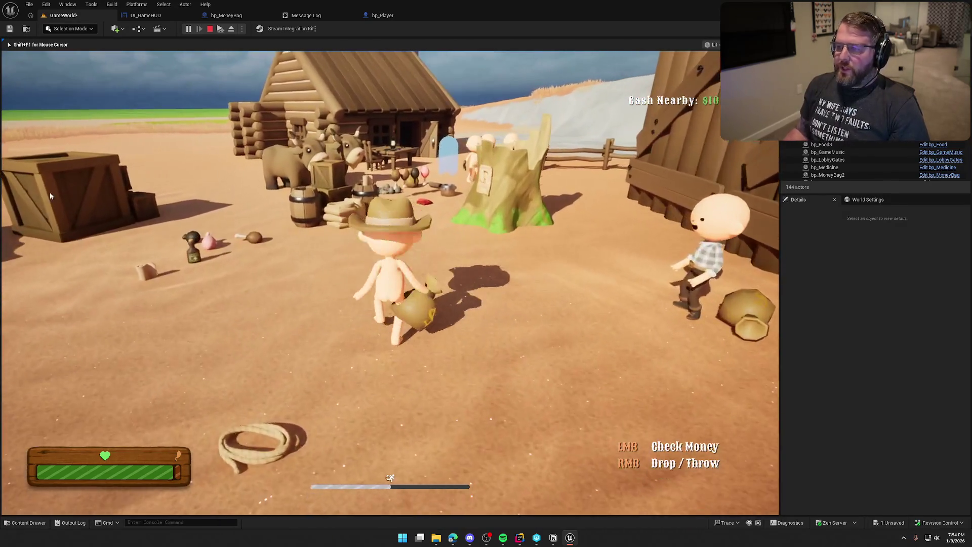
{"action": "key", "text": "Escape"}
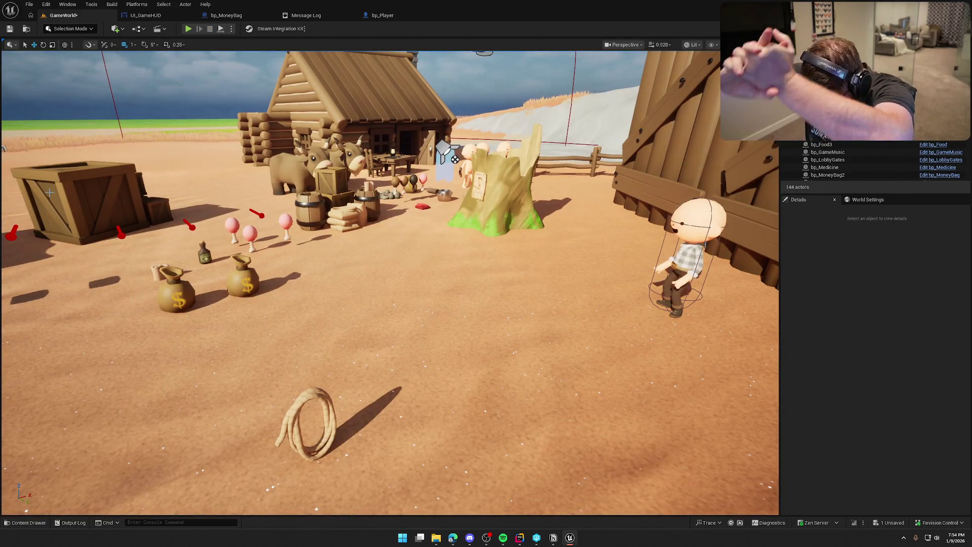
{"action": "key", "text": "ctrl+s"}
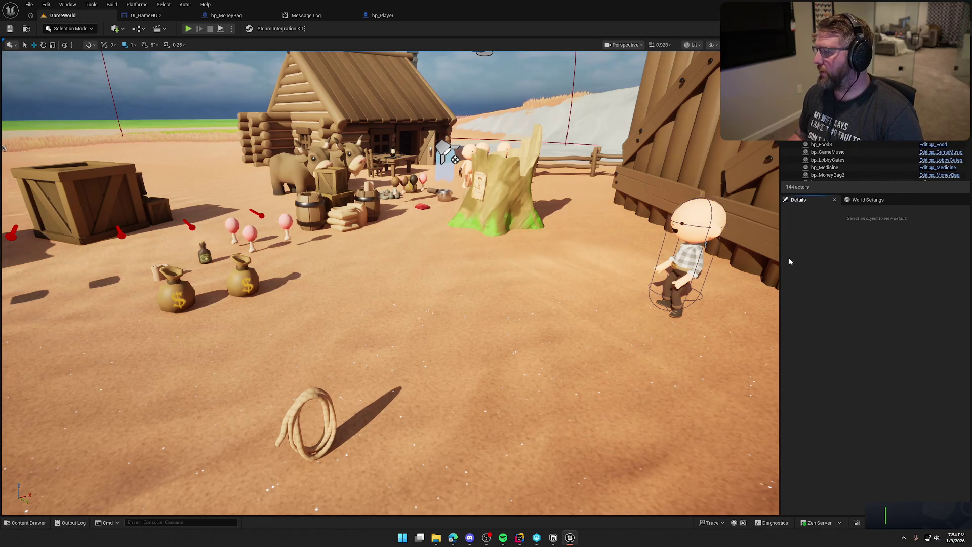
{"action": "key", "text": "alt+Tab"}
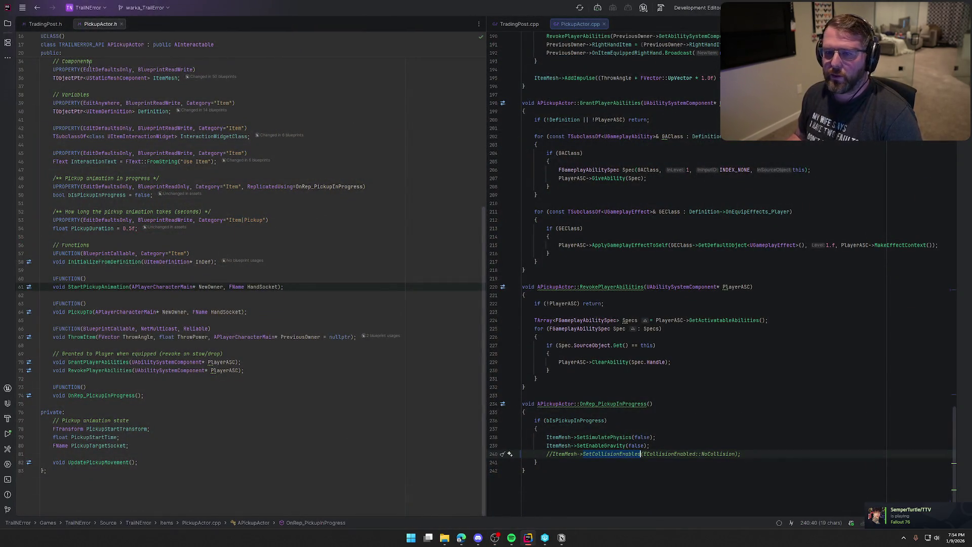
Close PickupActor.h, the TradingPost files and PickupActor.cpp in Rider.
{"action": "middle_click", "coordinate": [48, 25]}
{"action": "middle_click", "coordinate": [48, 27]}
{"action": "middle_click", "coordinate": [49, 27]}
{"action": "middle_click", "coordinate": [49, 25]}
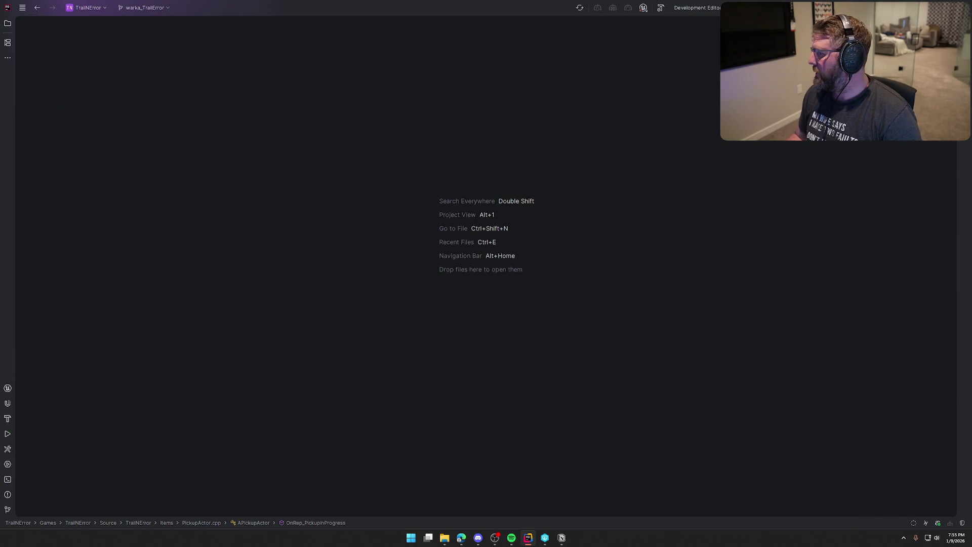
{"action": "key", "text": "alt+Tab"}
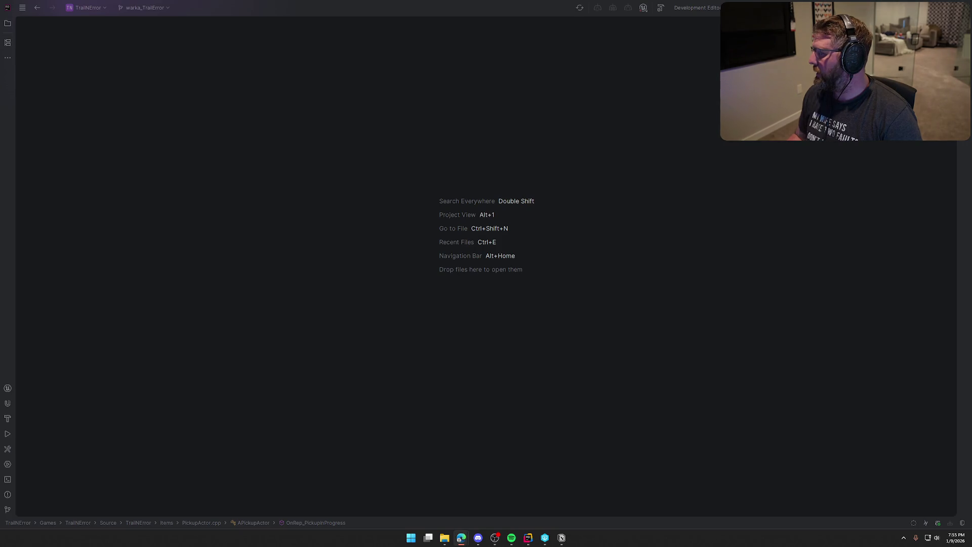